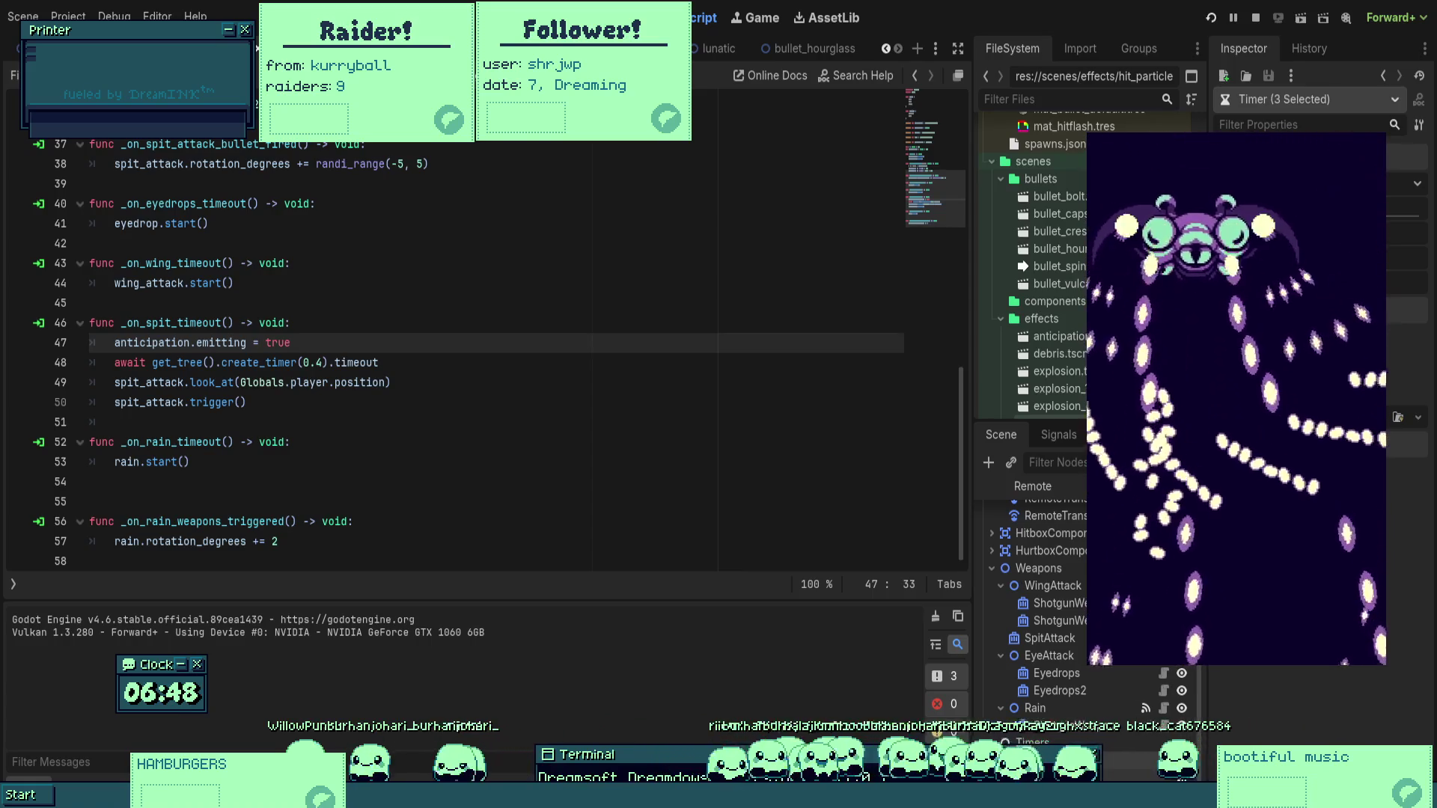
Review the boss script's ready, movement and attack timeout handler code.
click(929, 139)
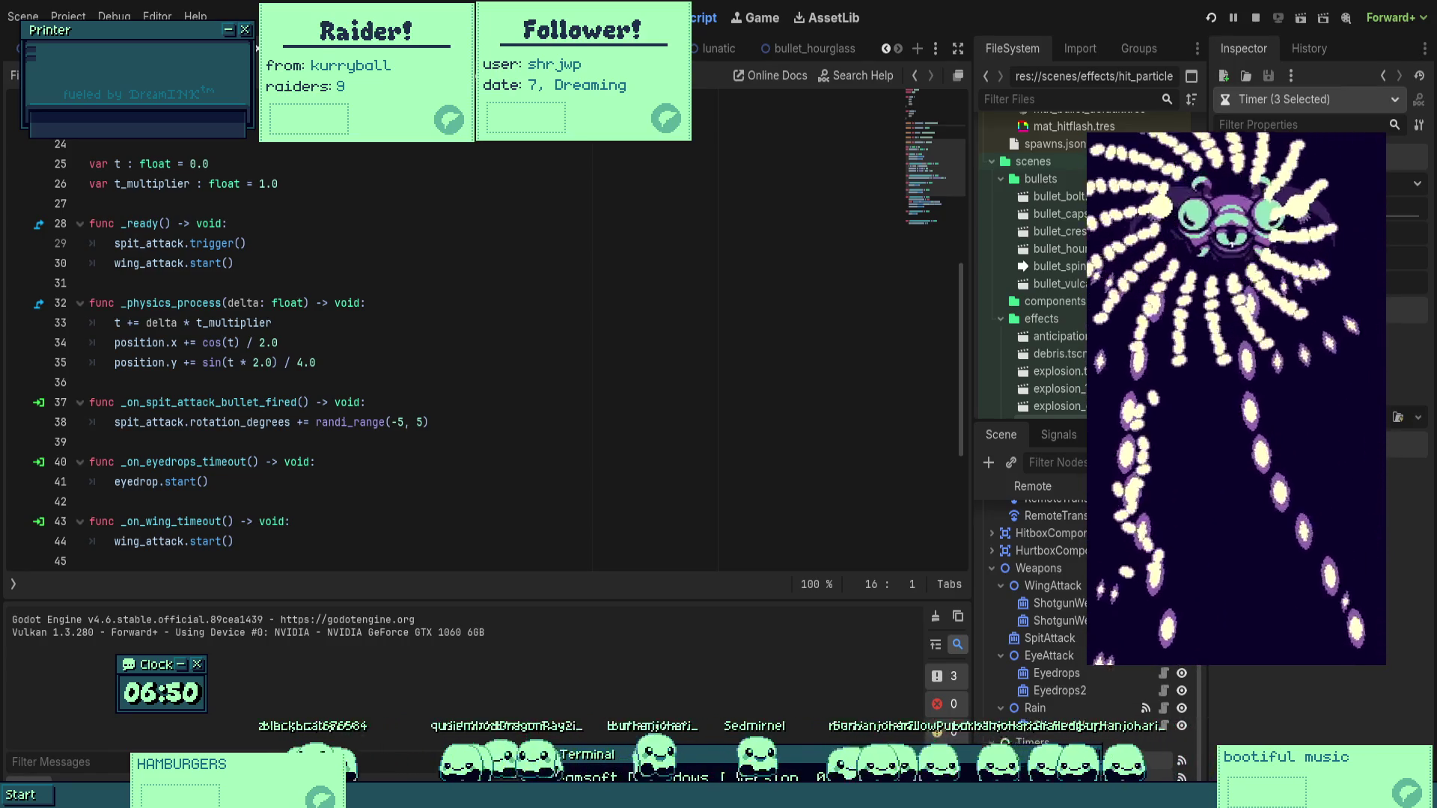
scroll(630, 256, down, 4)
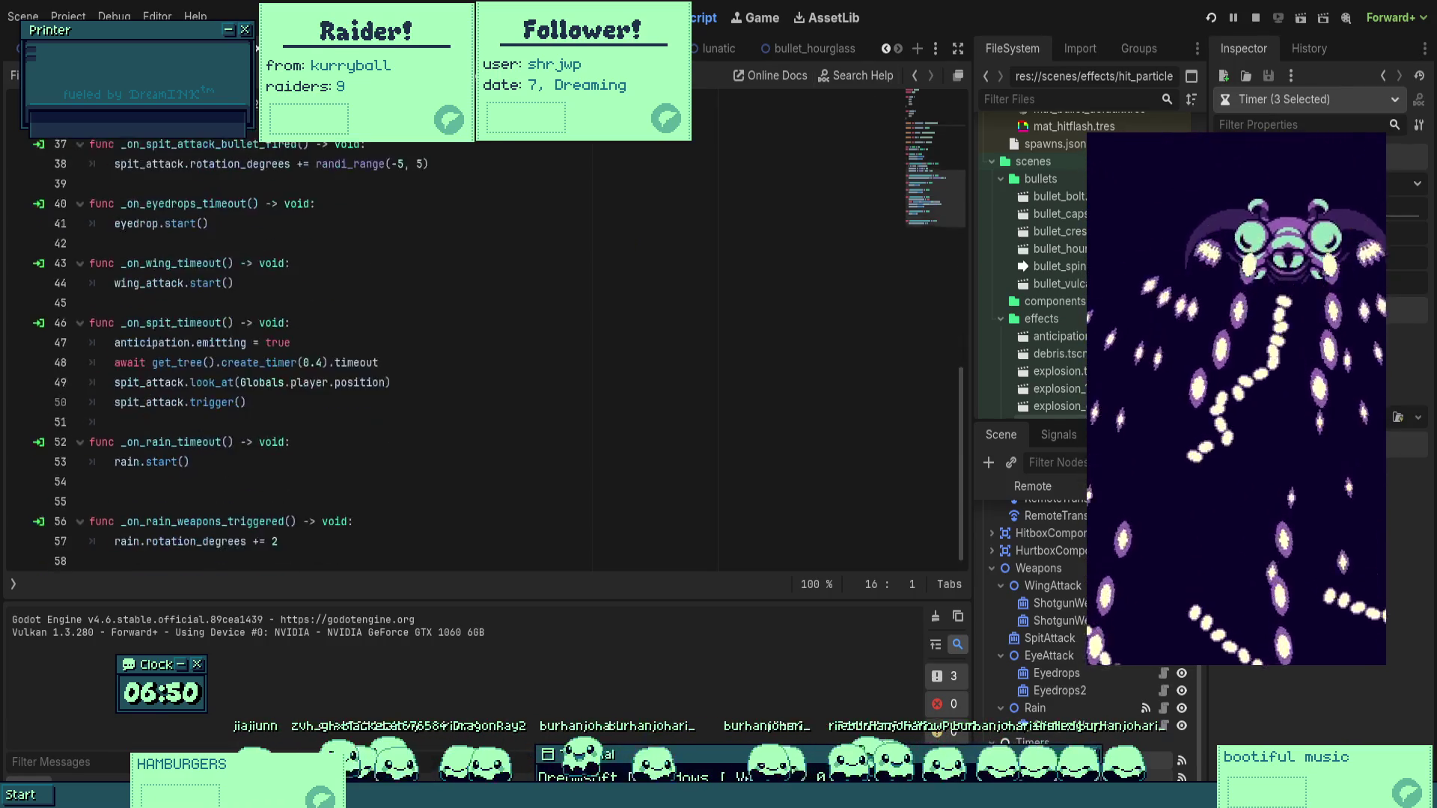
click(629, 258)
Show the Player scene in the 2D view, zoomed out, and rerun the game with F5.
key(ctrl+Tab)
key(ctrl+Tab)
key(ctrl+Tab)
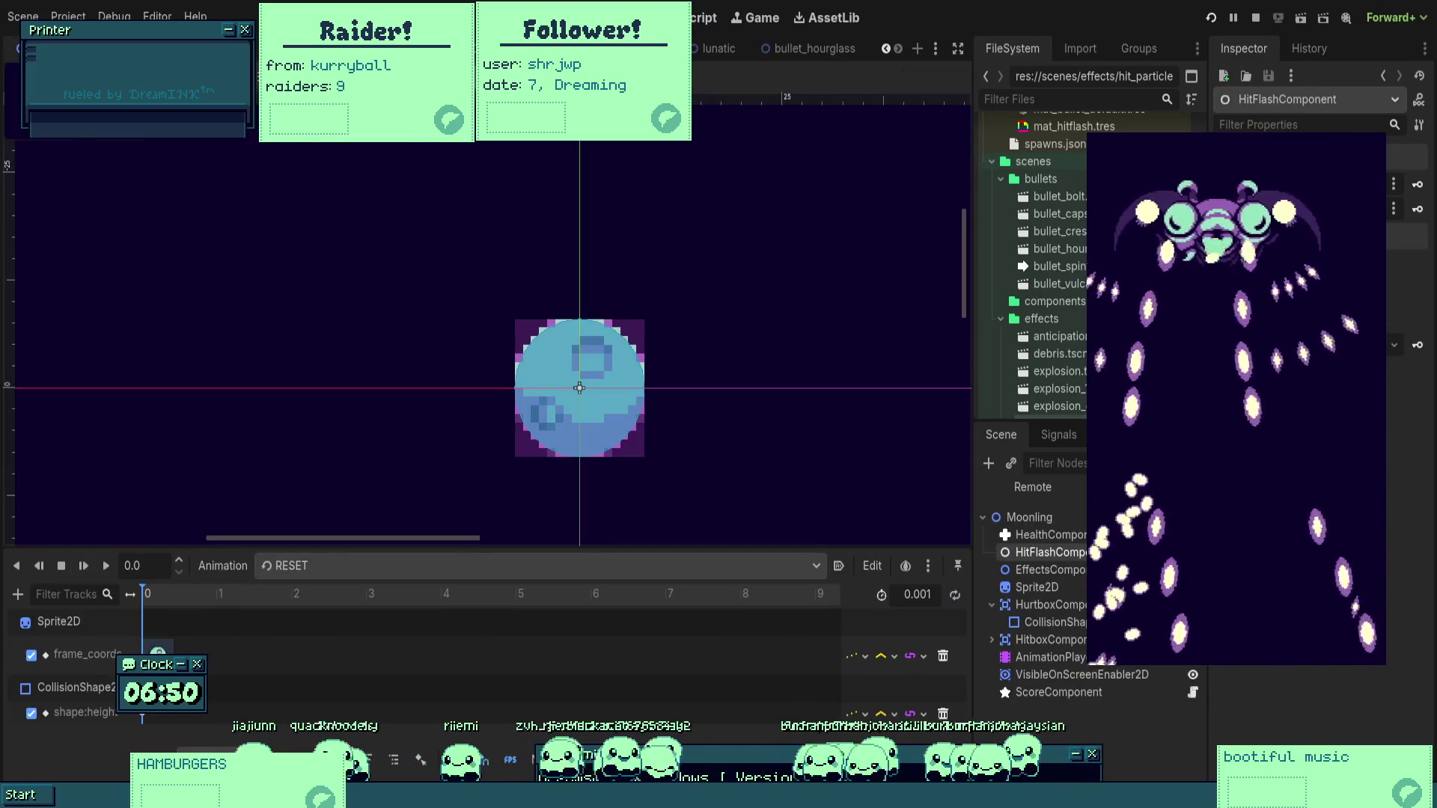
key(ctrl+Tab)
scroll(628, 330, down, 3)
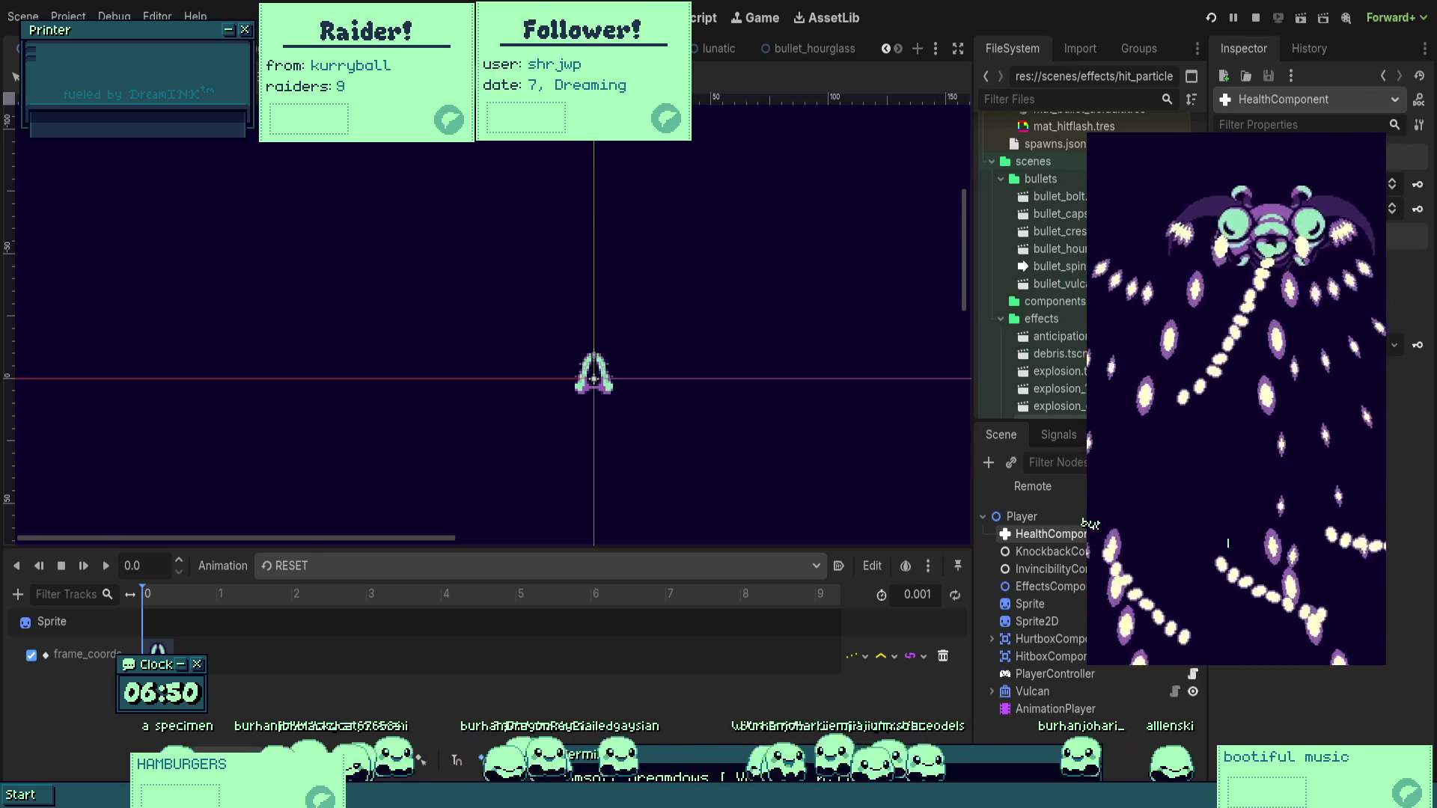
key(F5)
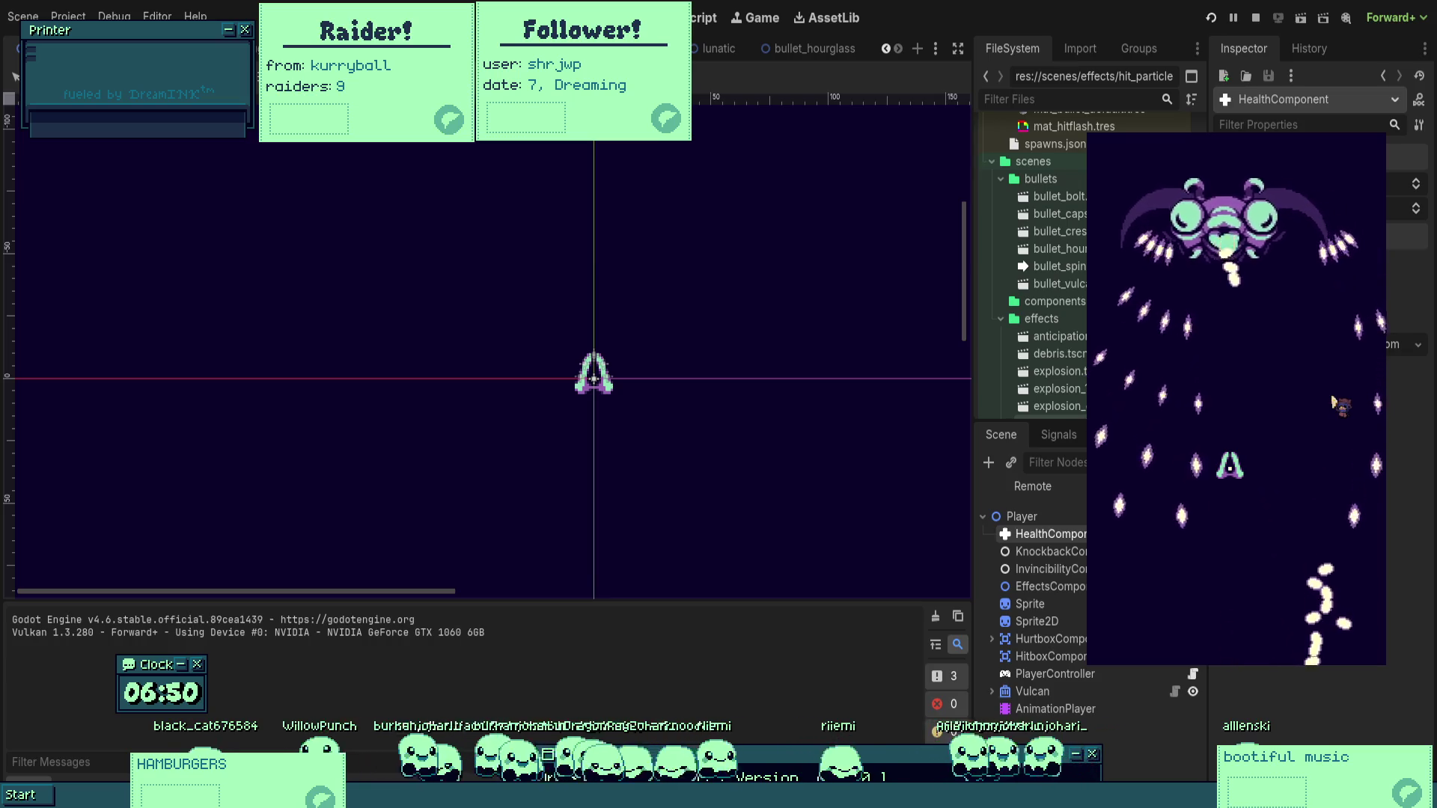
Steer the player ship with the arrow keys, weaving diagonally through the boss's bullet spirals.
key(Right)
key(Down)
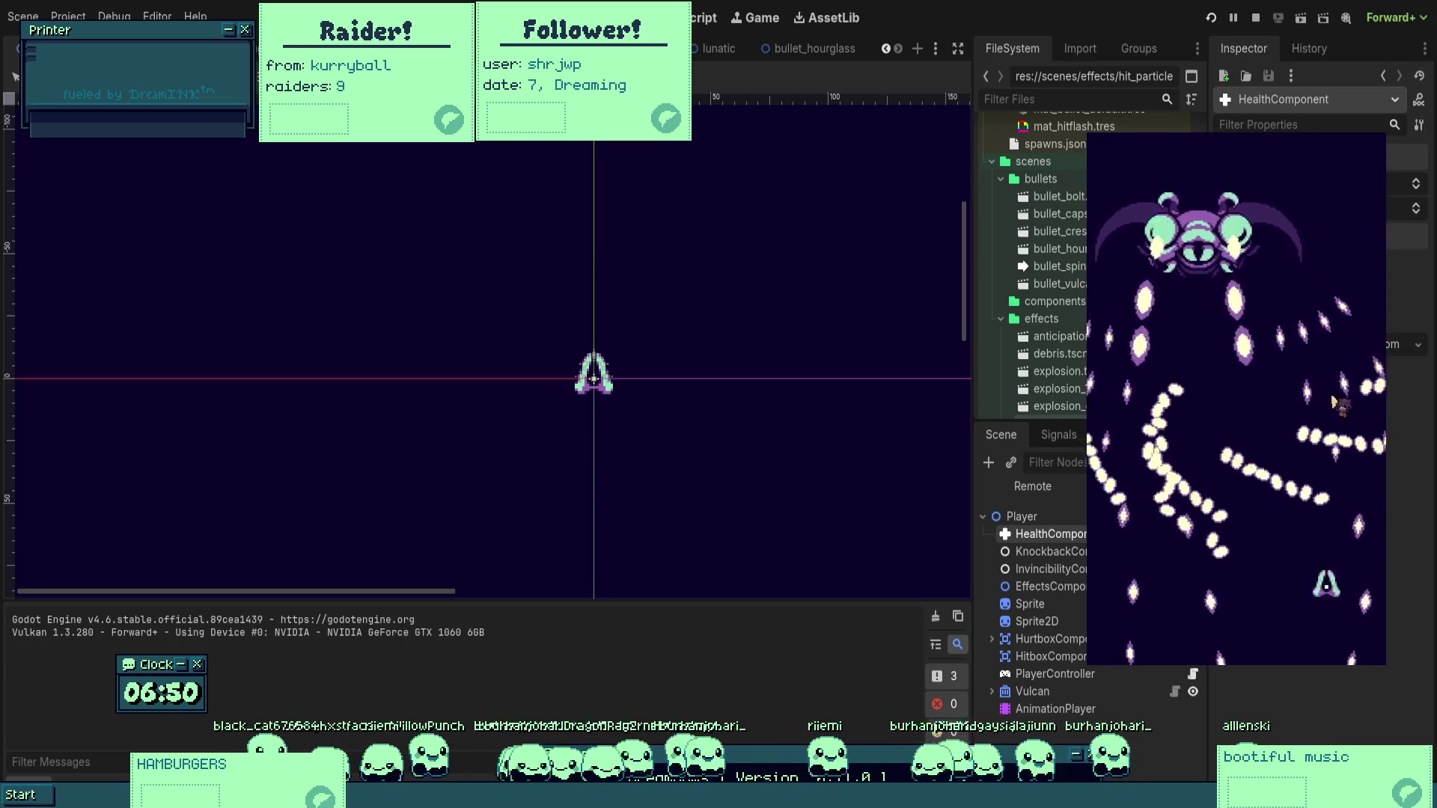
key(Right)
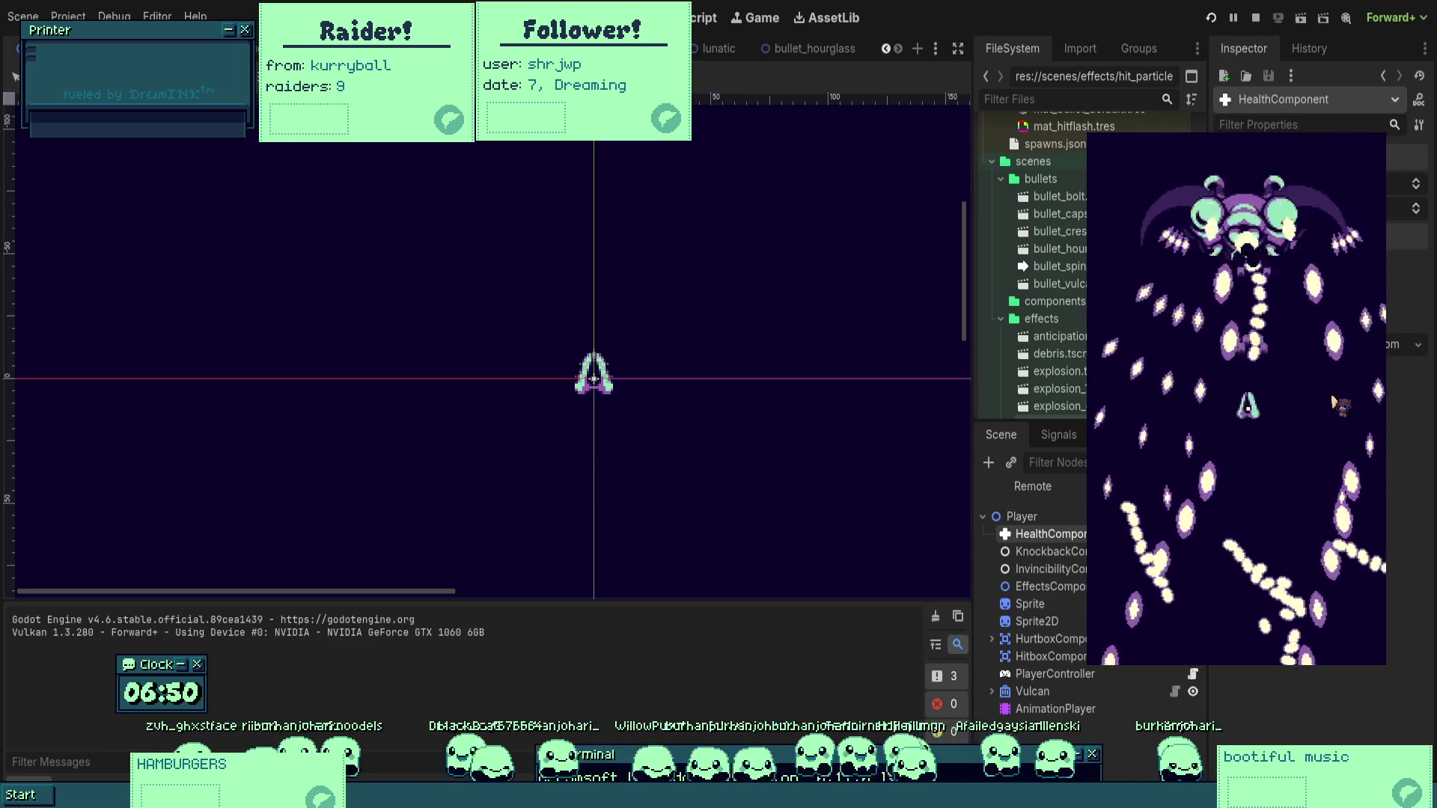
key(Down)
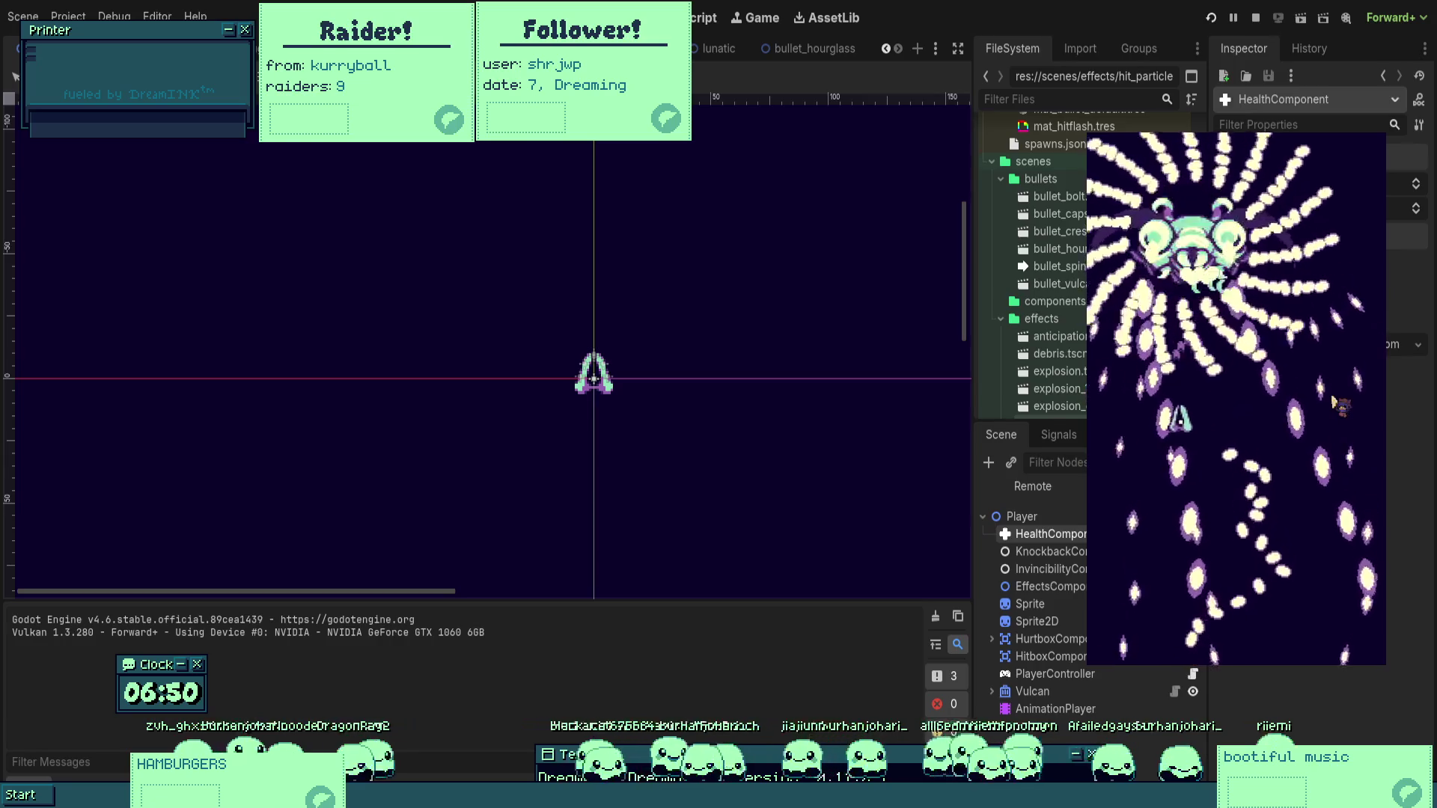
key(Right)
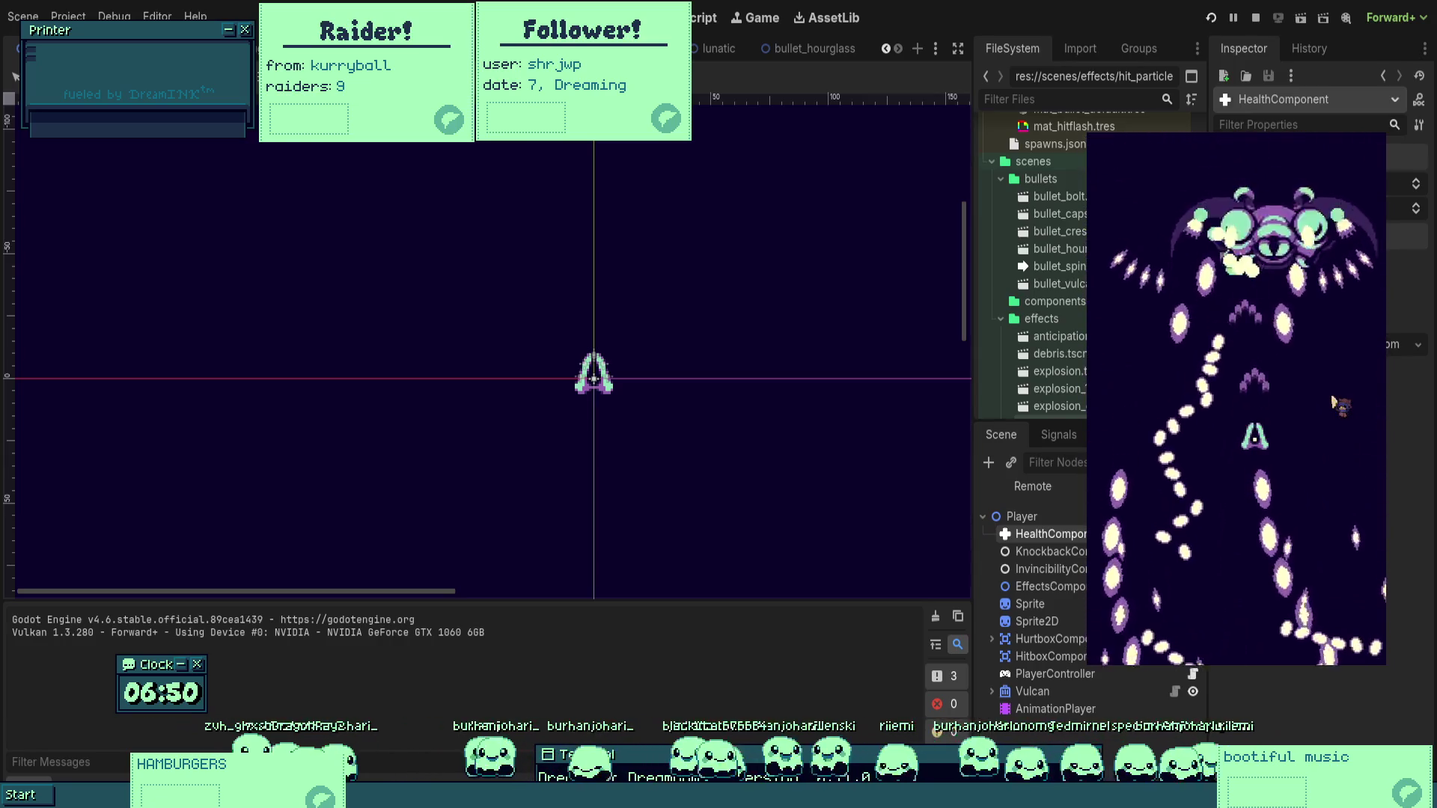
key(Down)
key(Left)
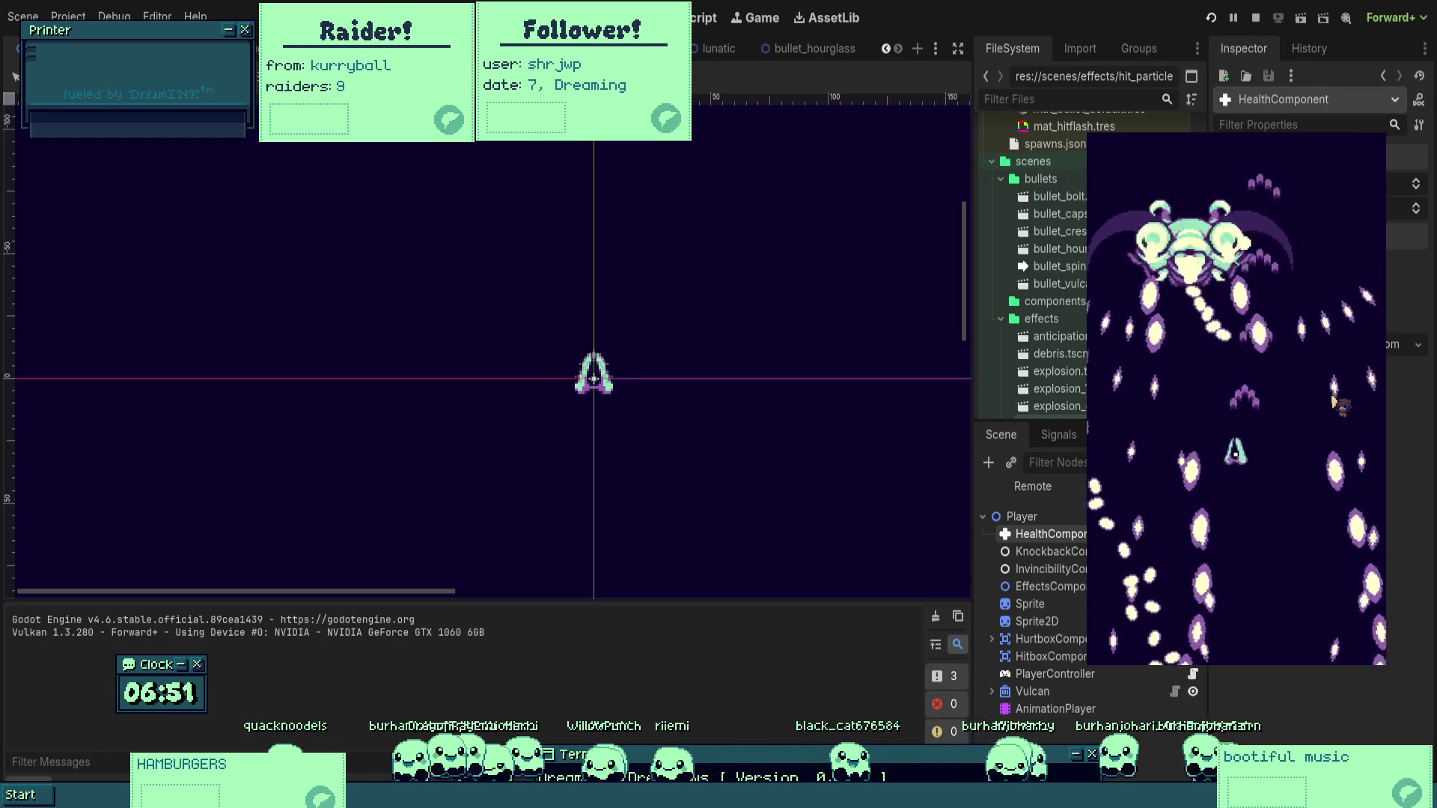
key(Left)
key(Down)
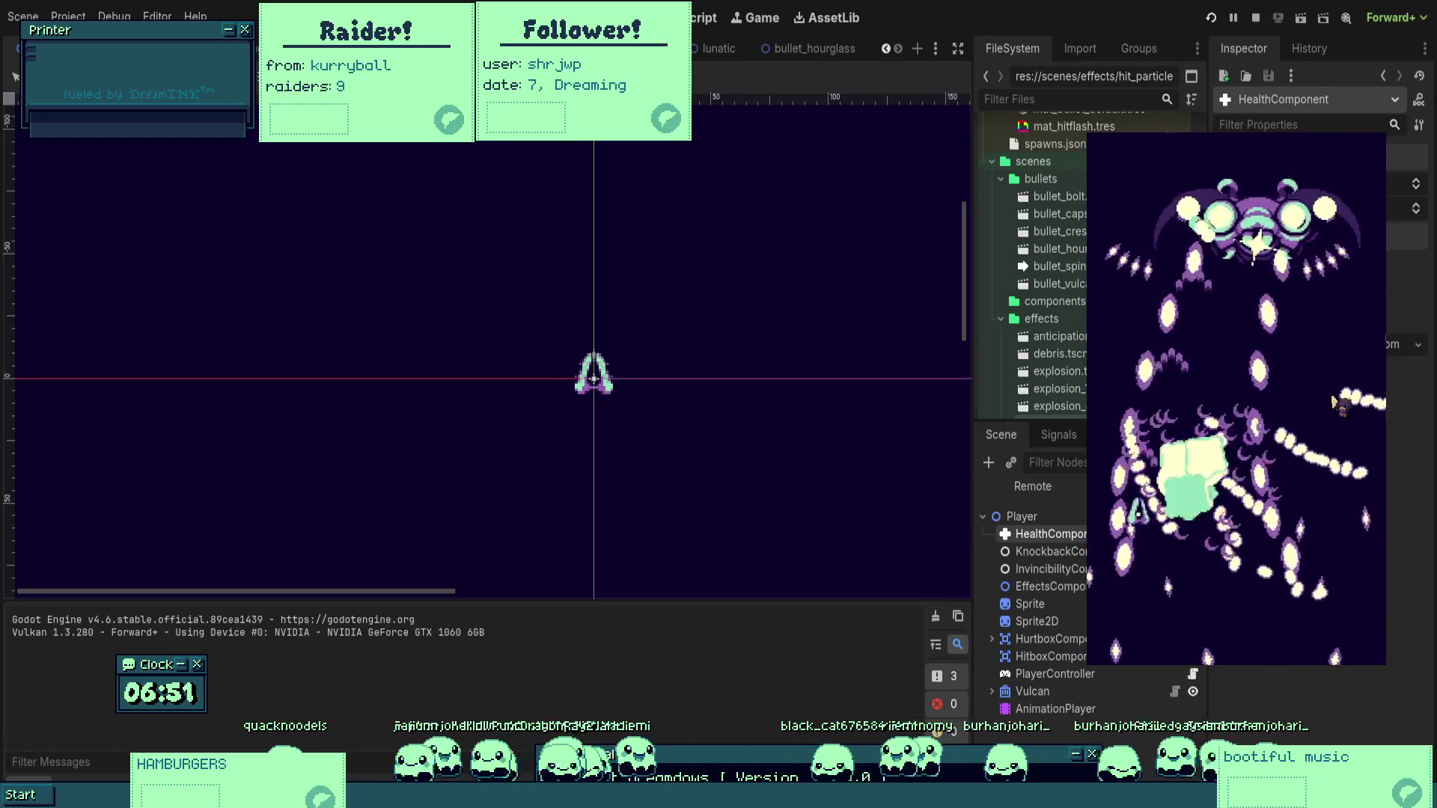
key(Up)
key(Left)
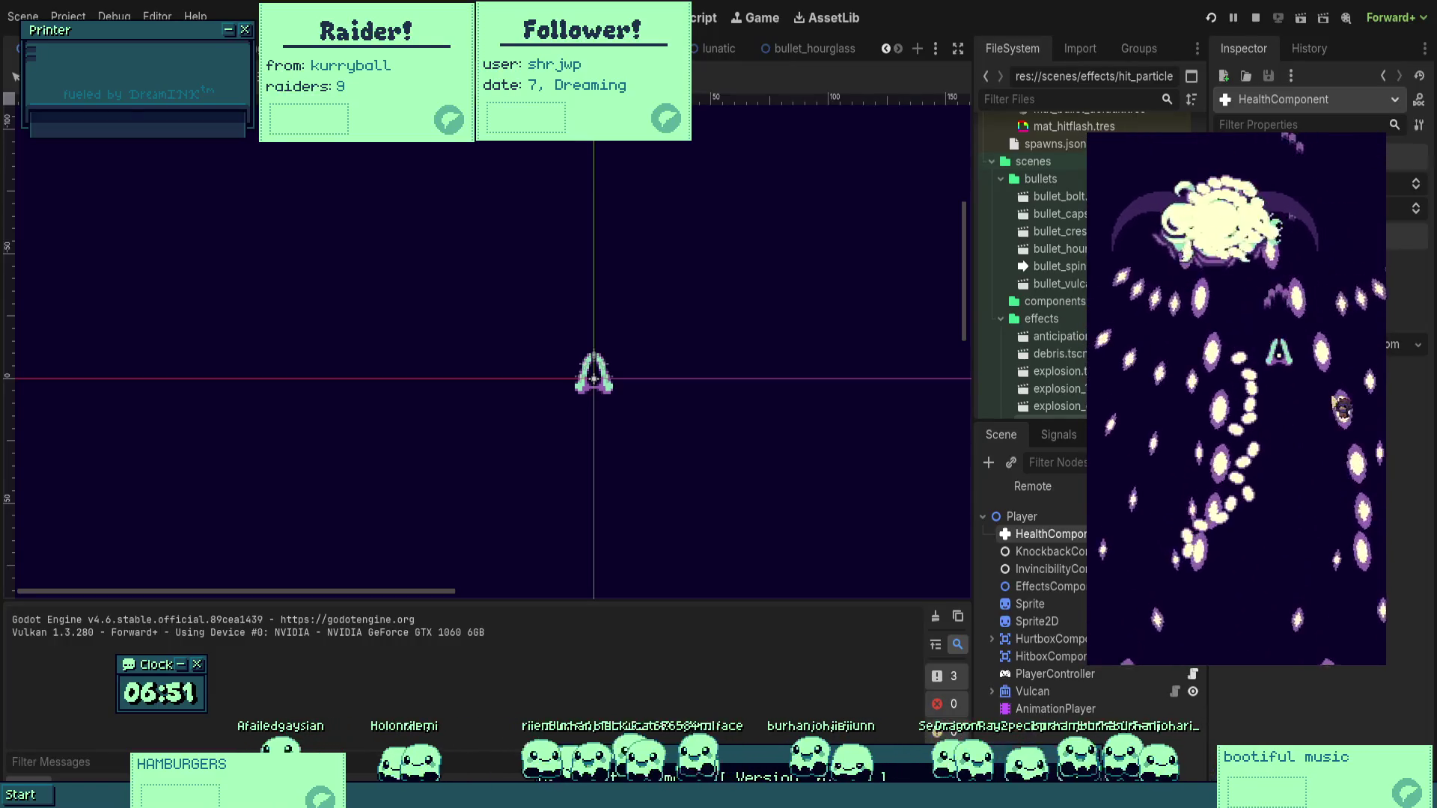
key(Down)
key(Left)
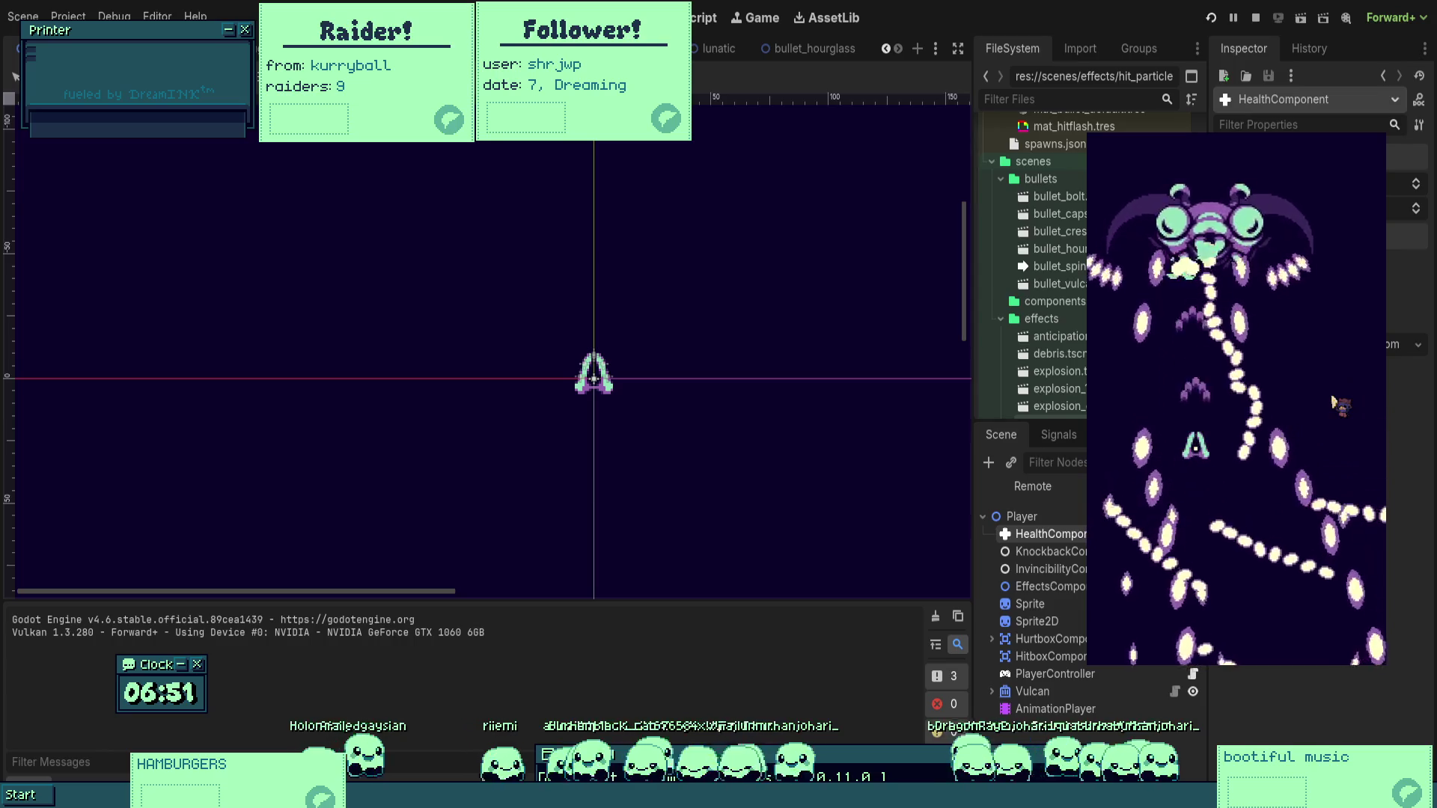
key(Right)
key(Down)
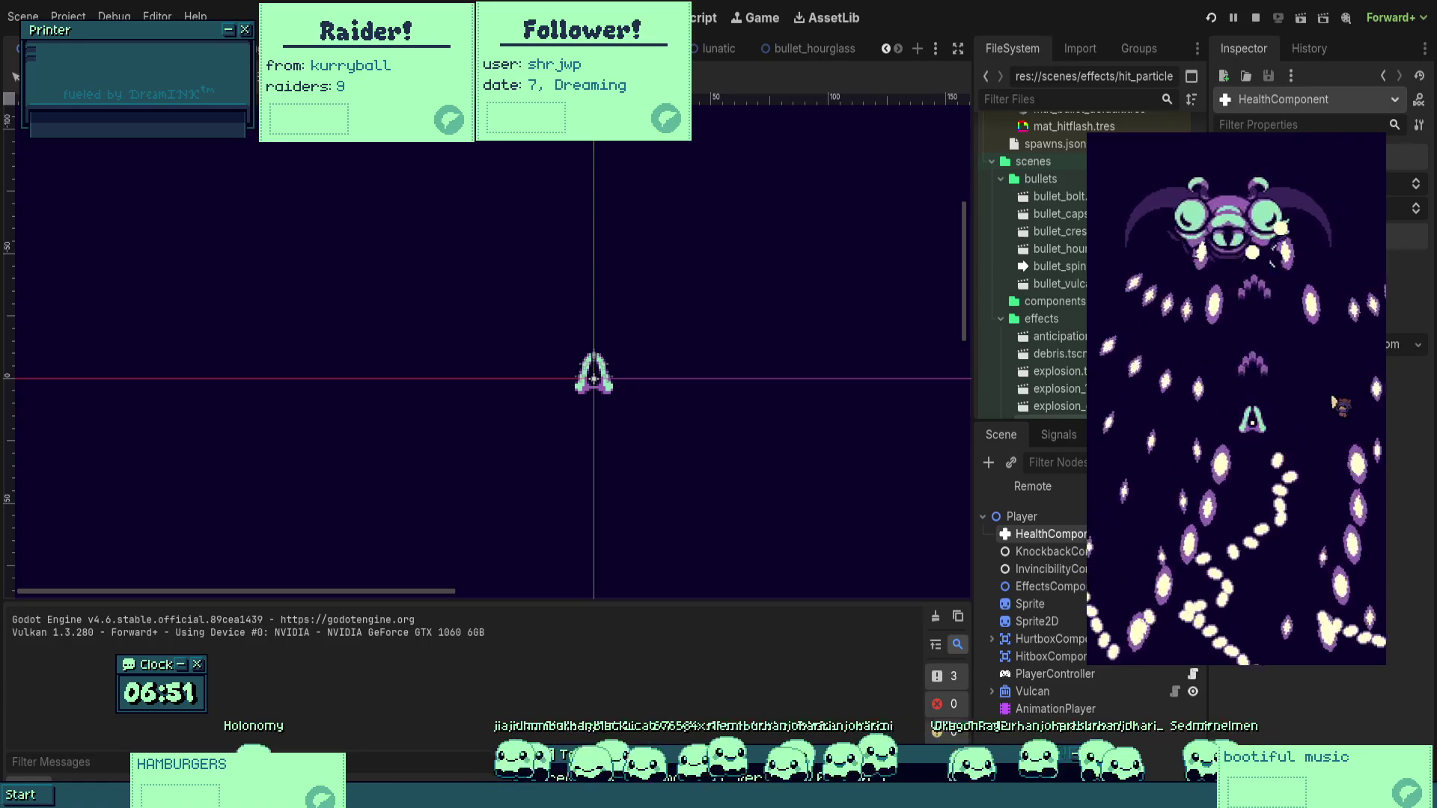
key(Down)
key(Left)
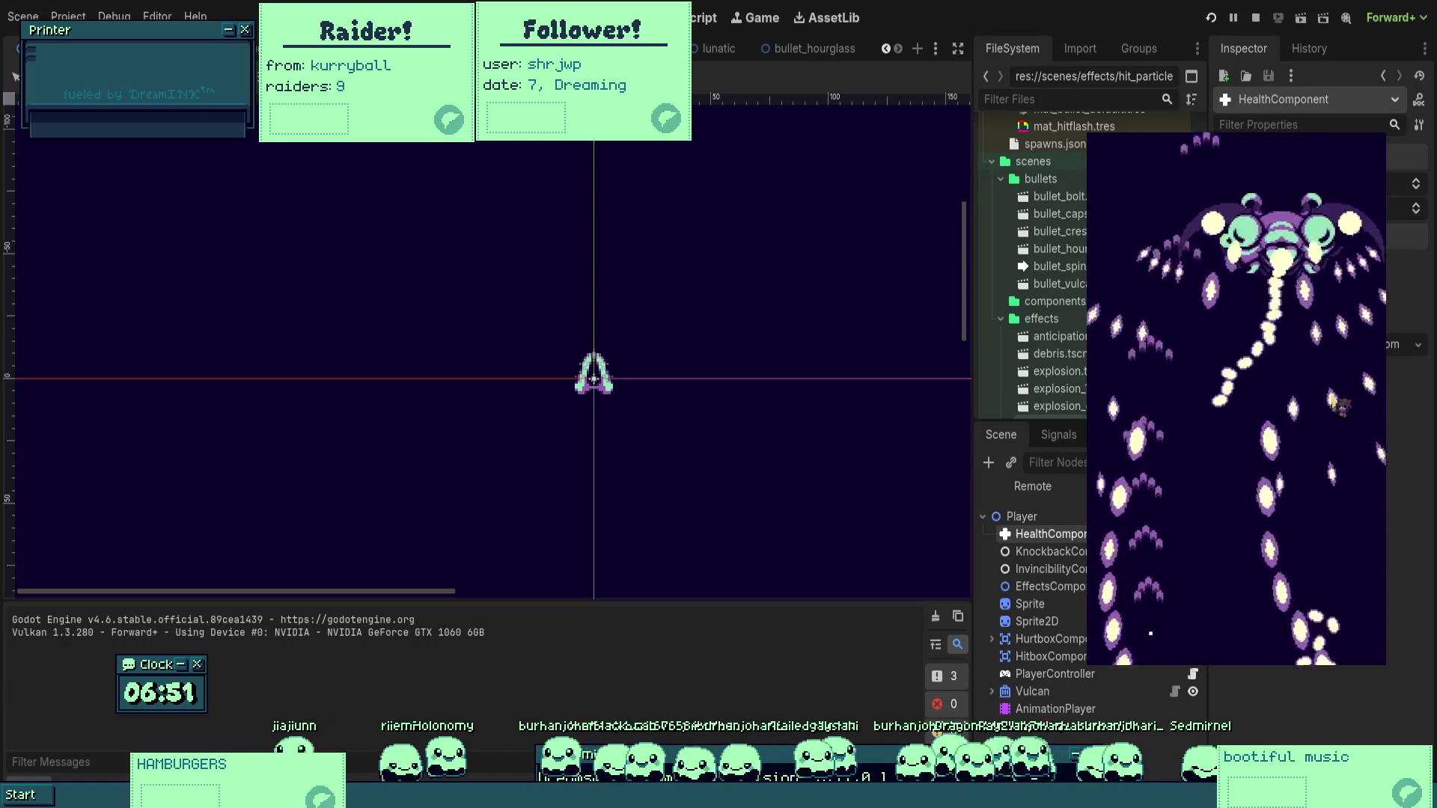
key(Up)
key(Right)
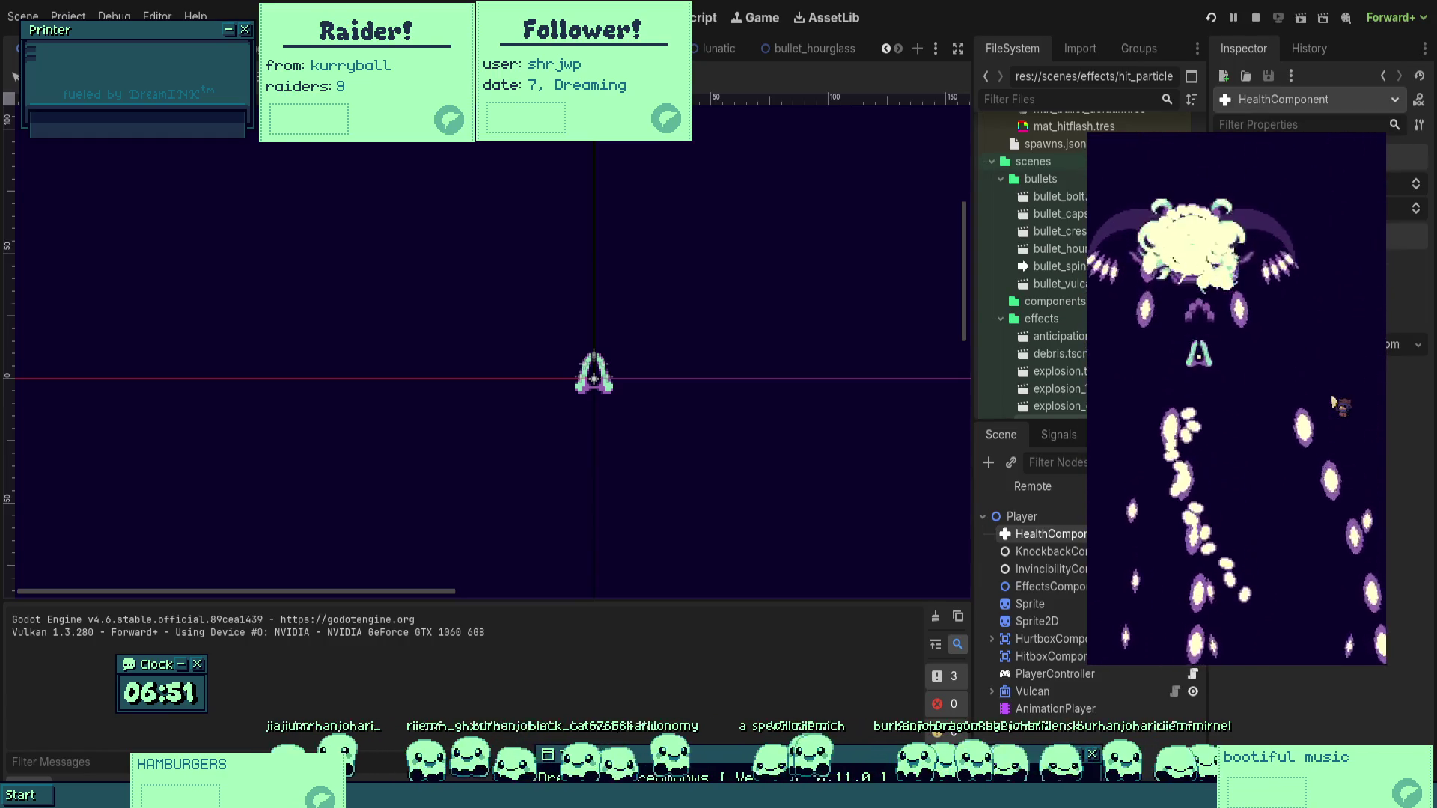
key(Down)
key(Left)
key(Up)
key(Right)
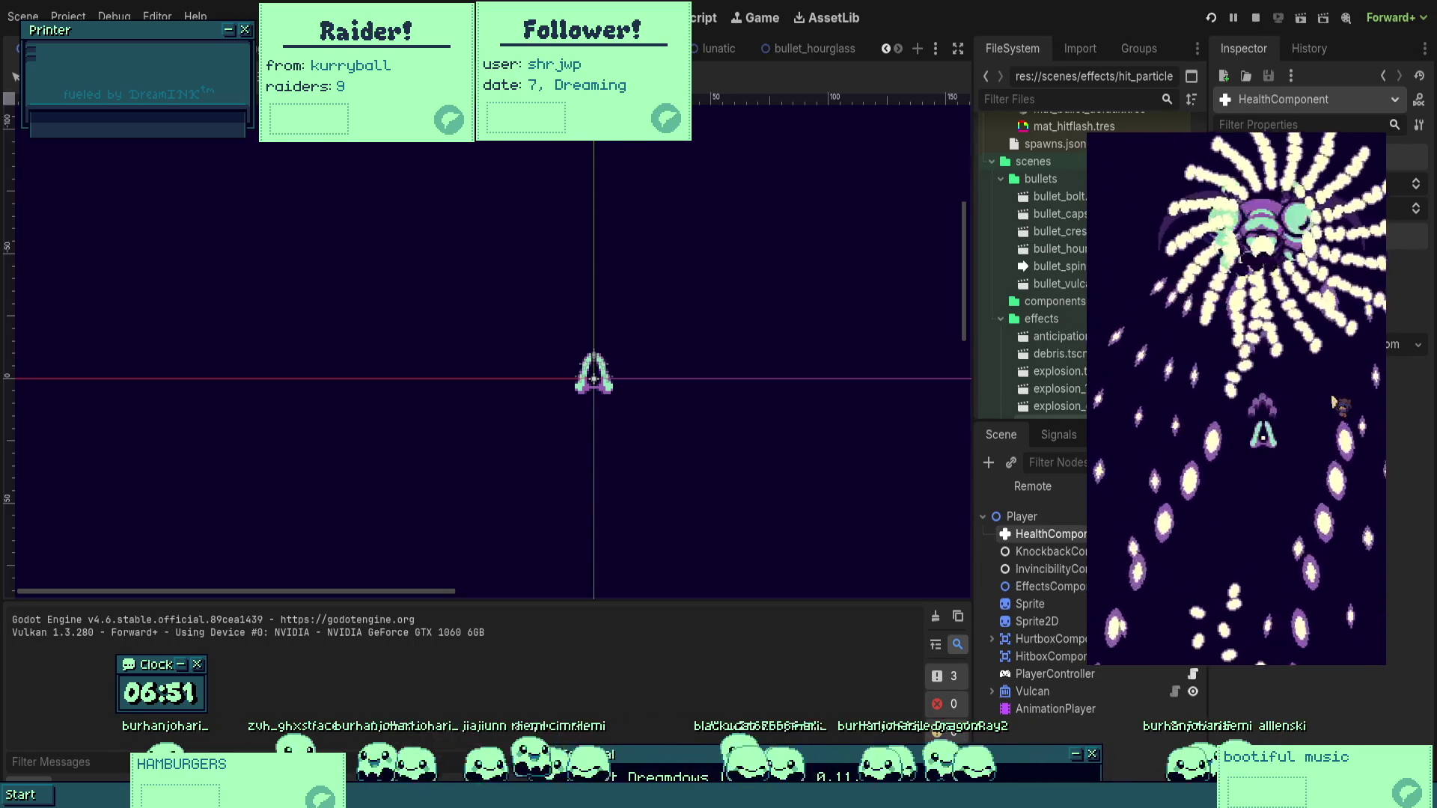
key(Left)
key(Up)
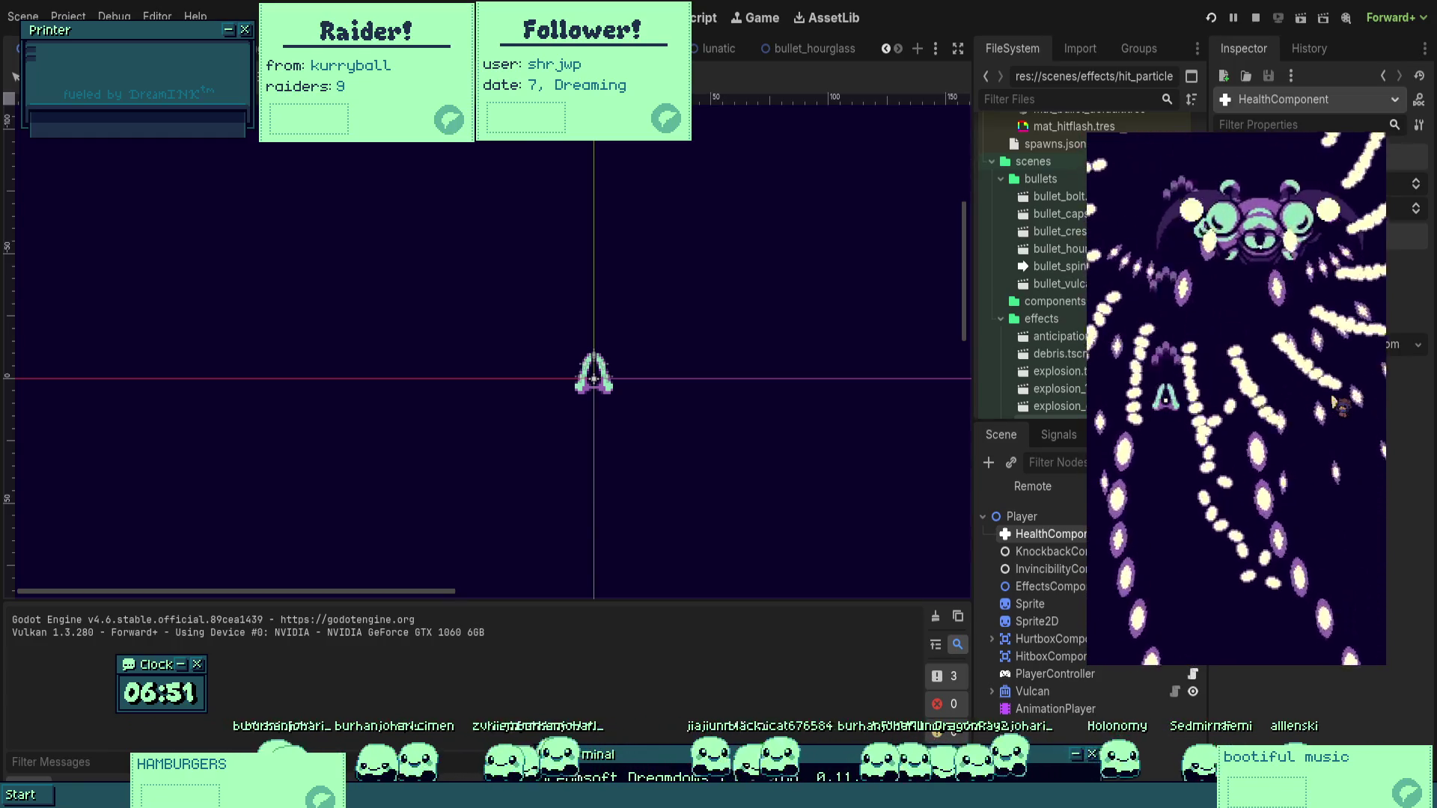
key(Right)
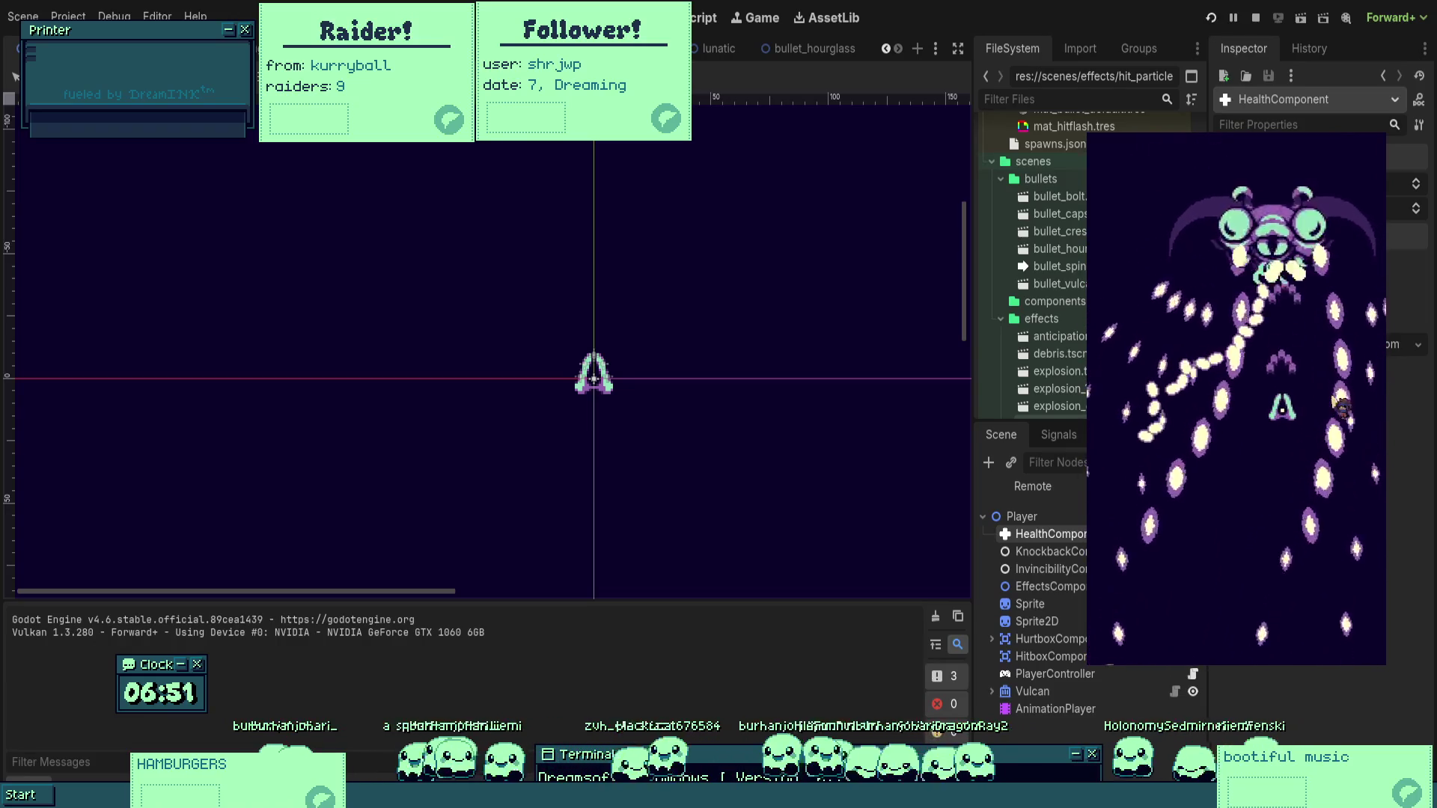
key(Down)
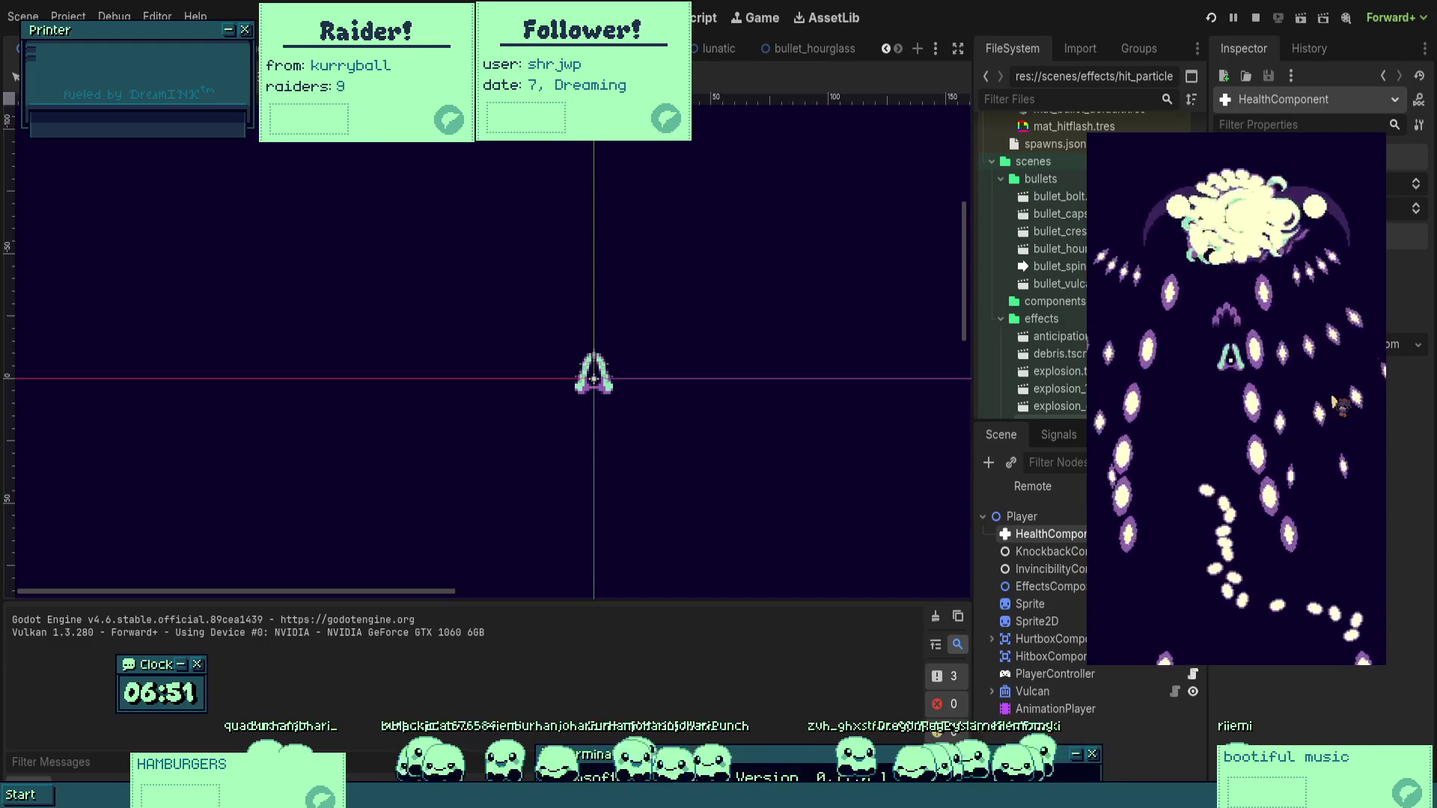
key(Right)
key(Left)
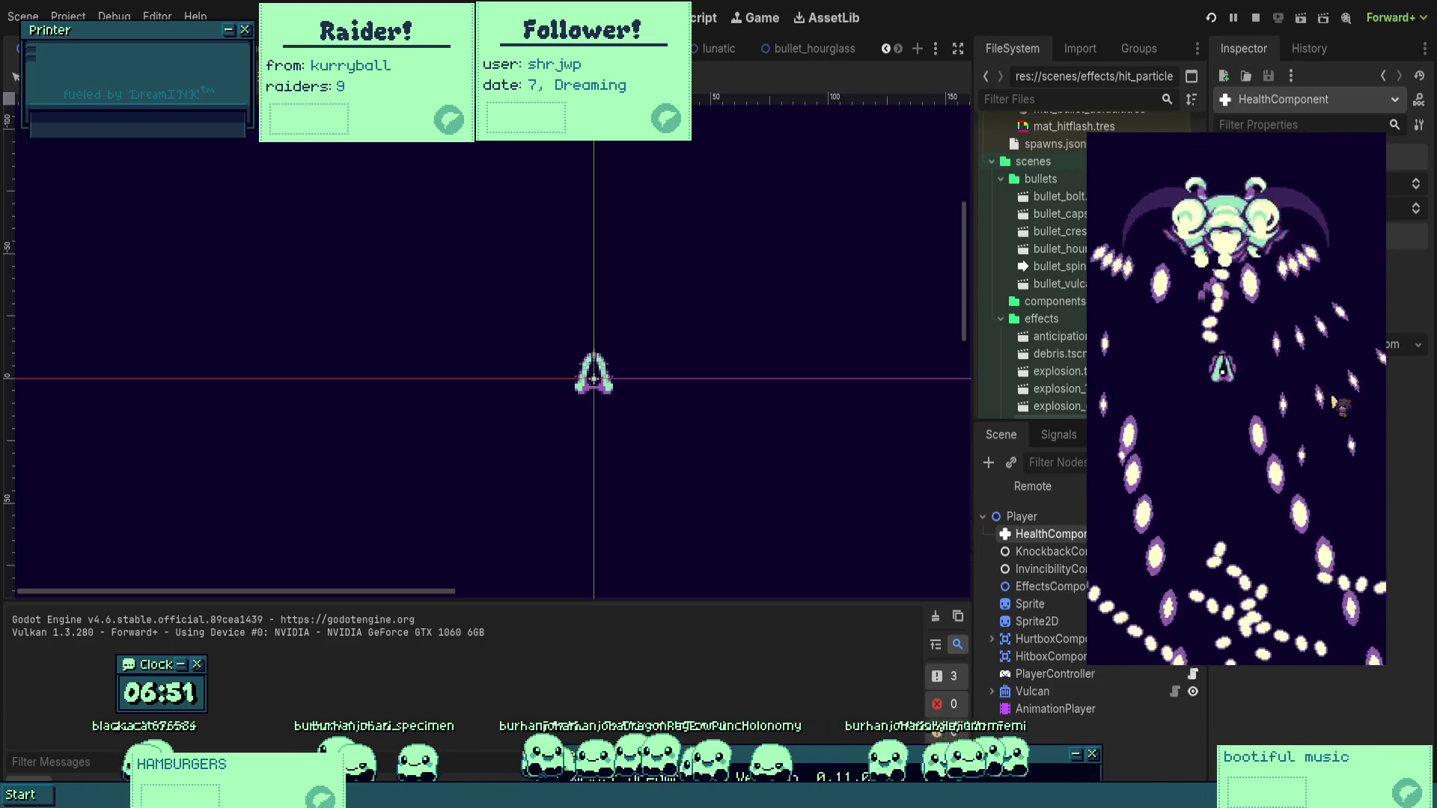
key(Left)
key(Down)
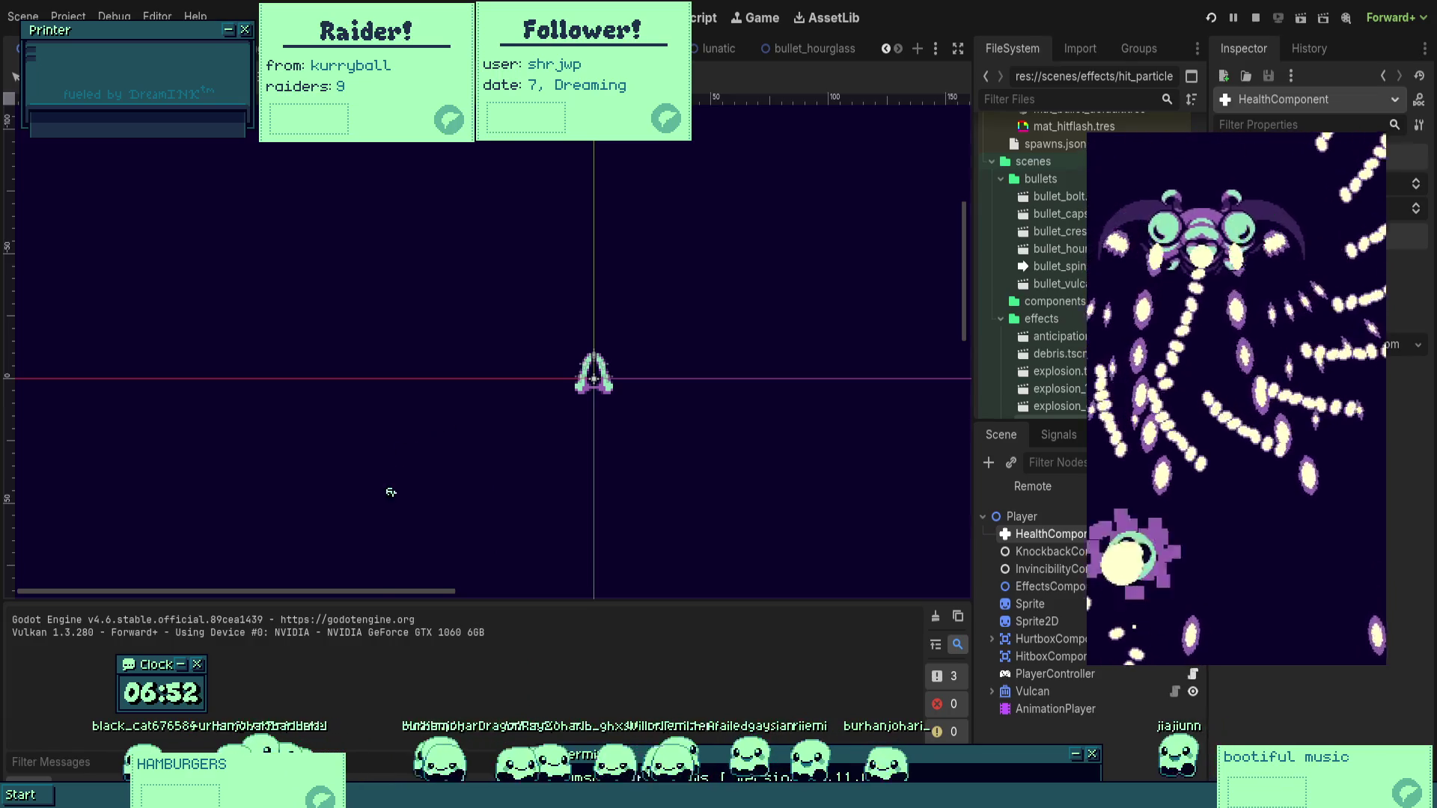
Stop the boss fight with F8 and relaunch it with F5 to replay from the start.
key(Down)
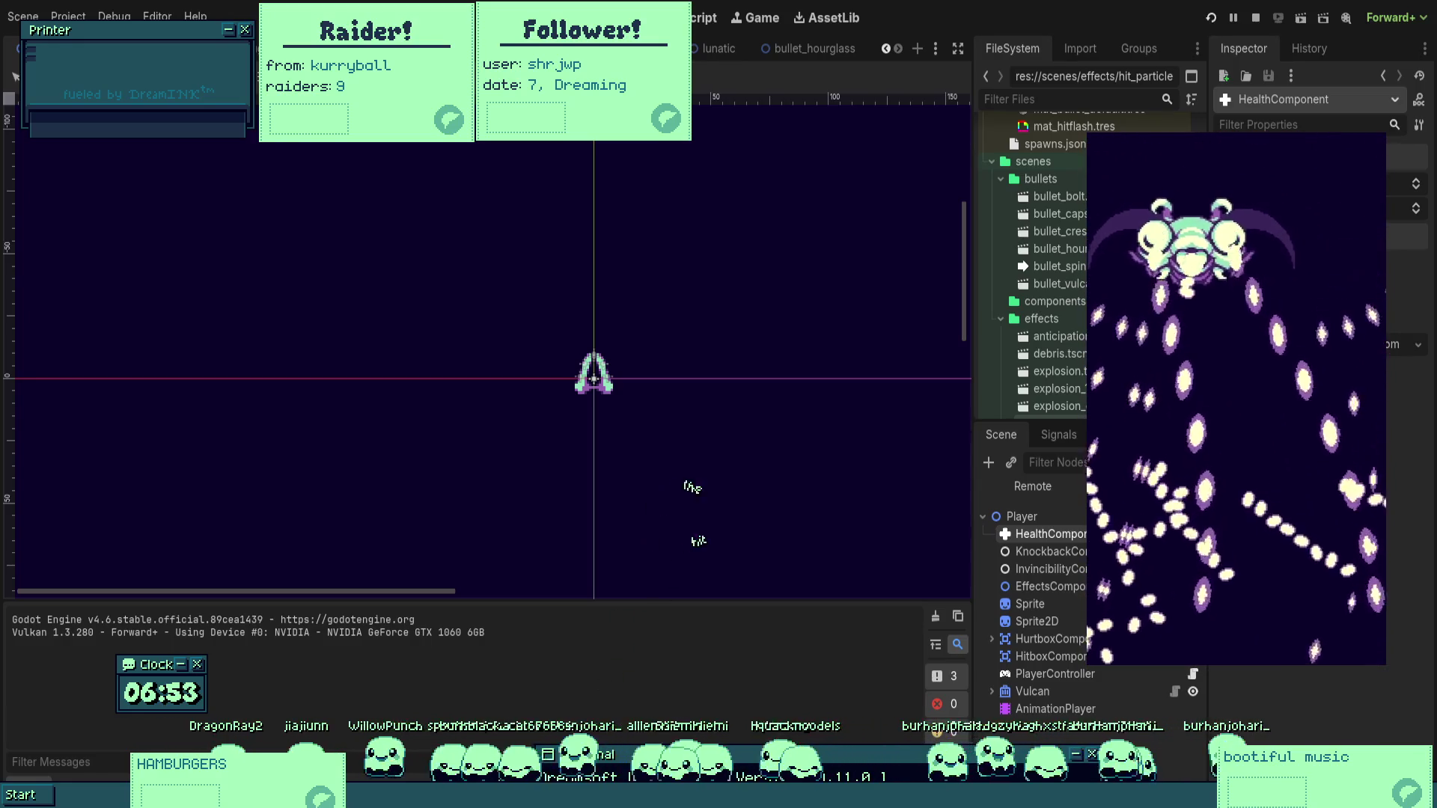
key(F8)
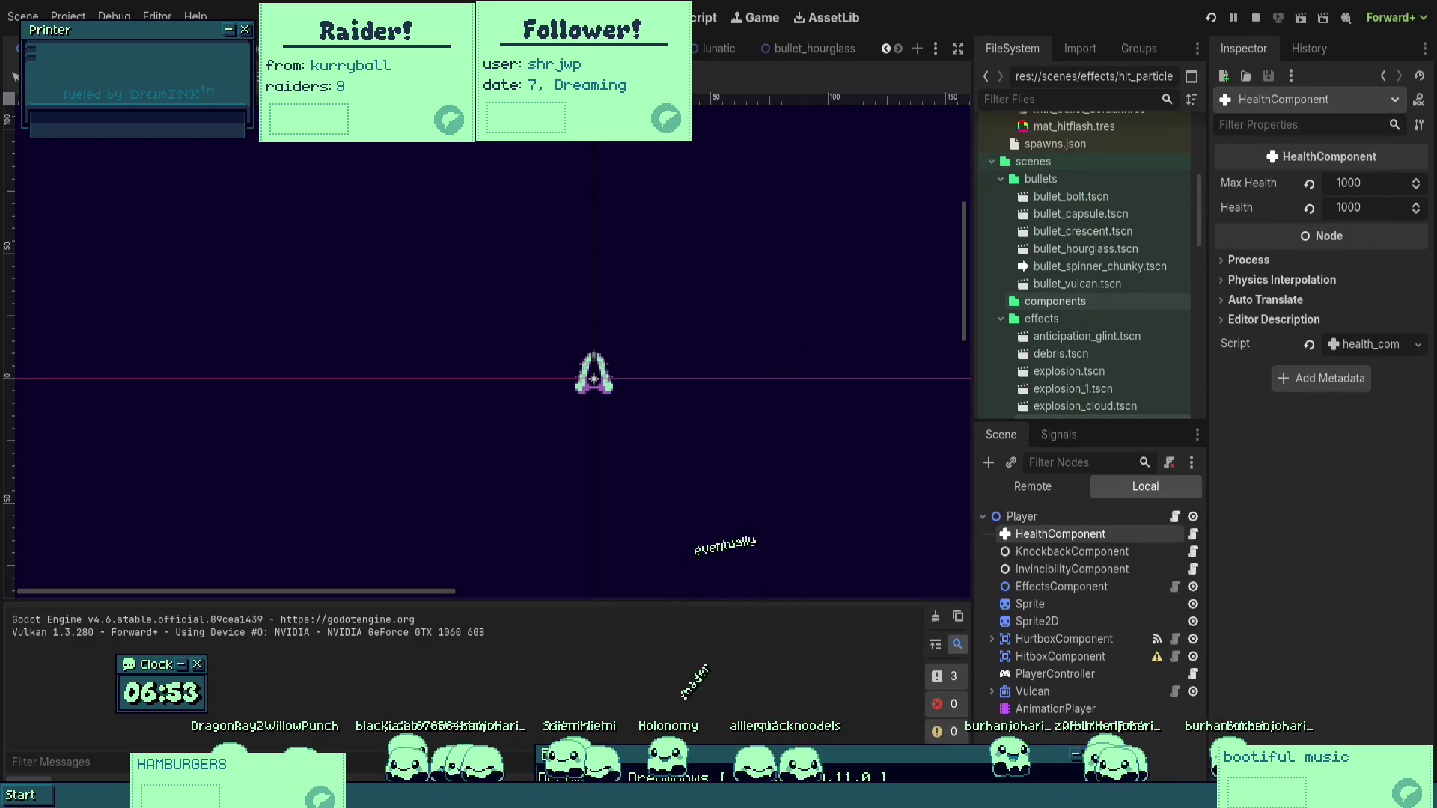
key(F5)
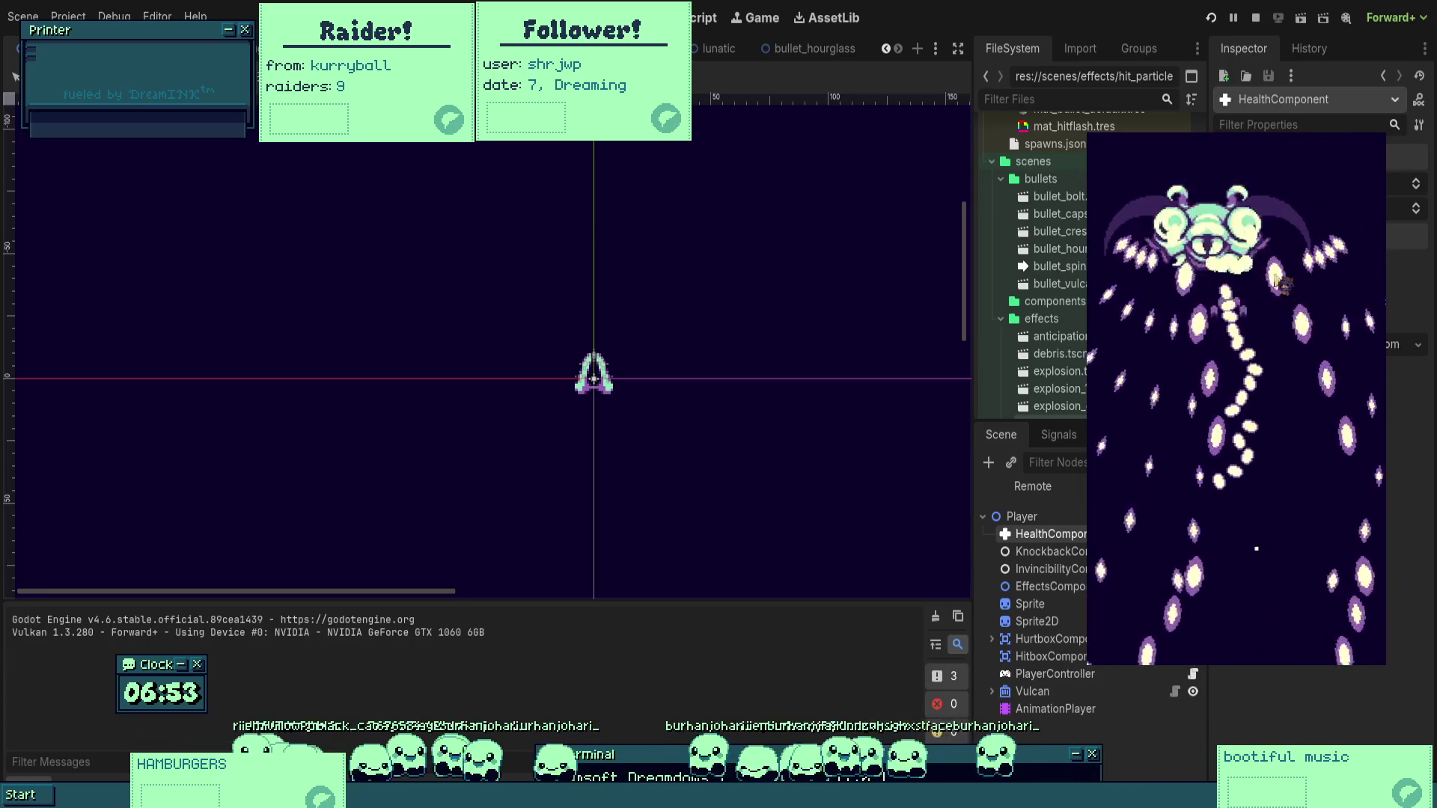
Dodge the moth boss's winding bullet stream and falling shots by steering the ship with arrow keys.
key(Up)
key(Left)
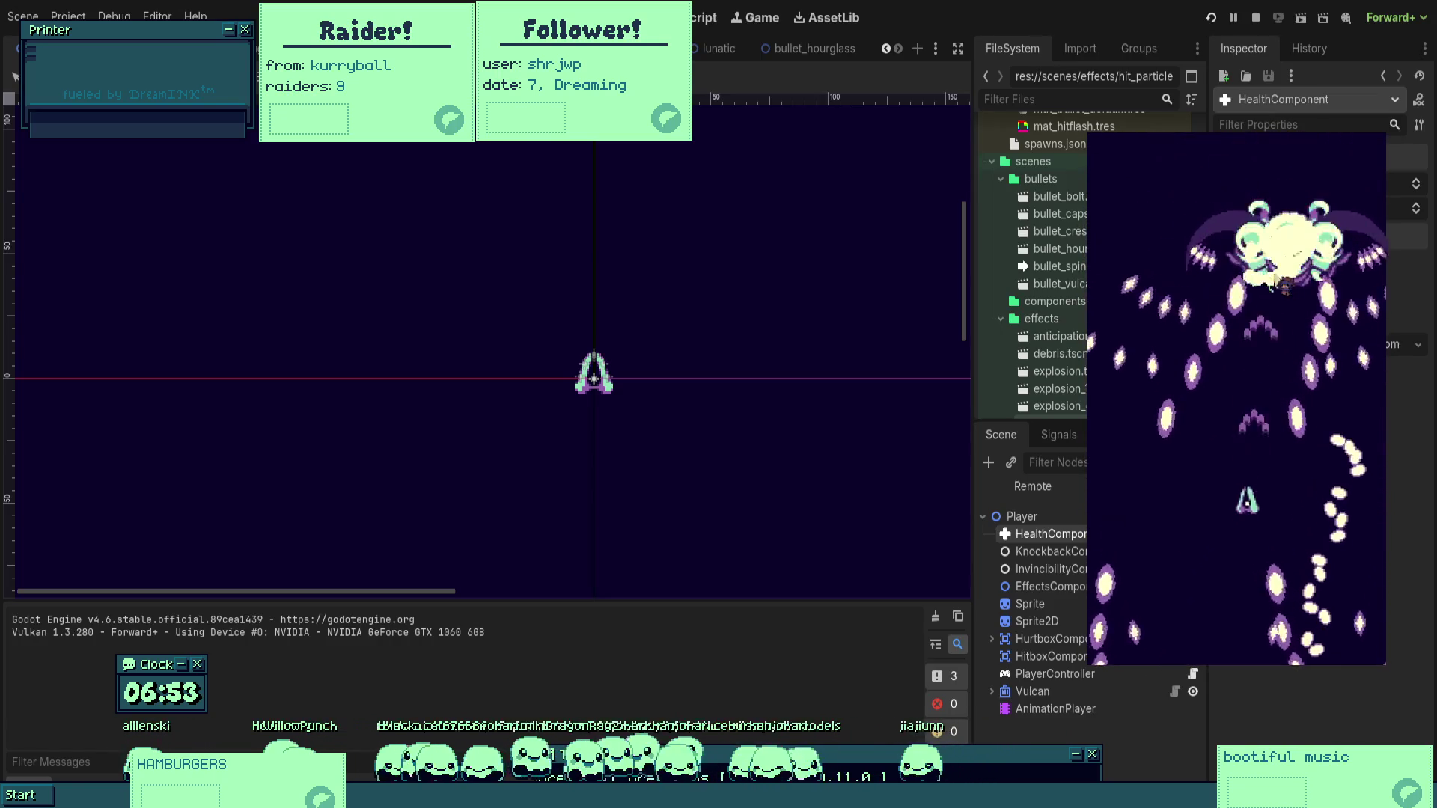
key(Up)
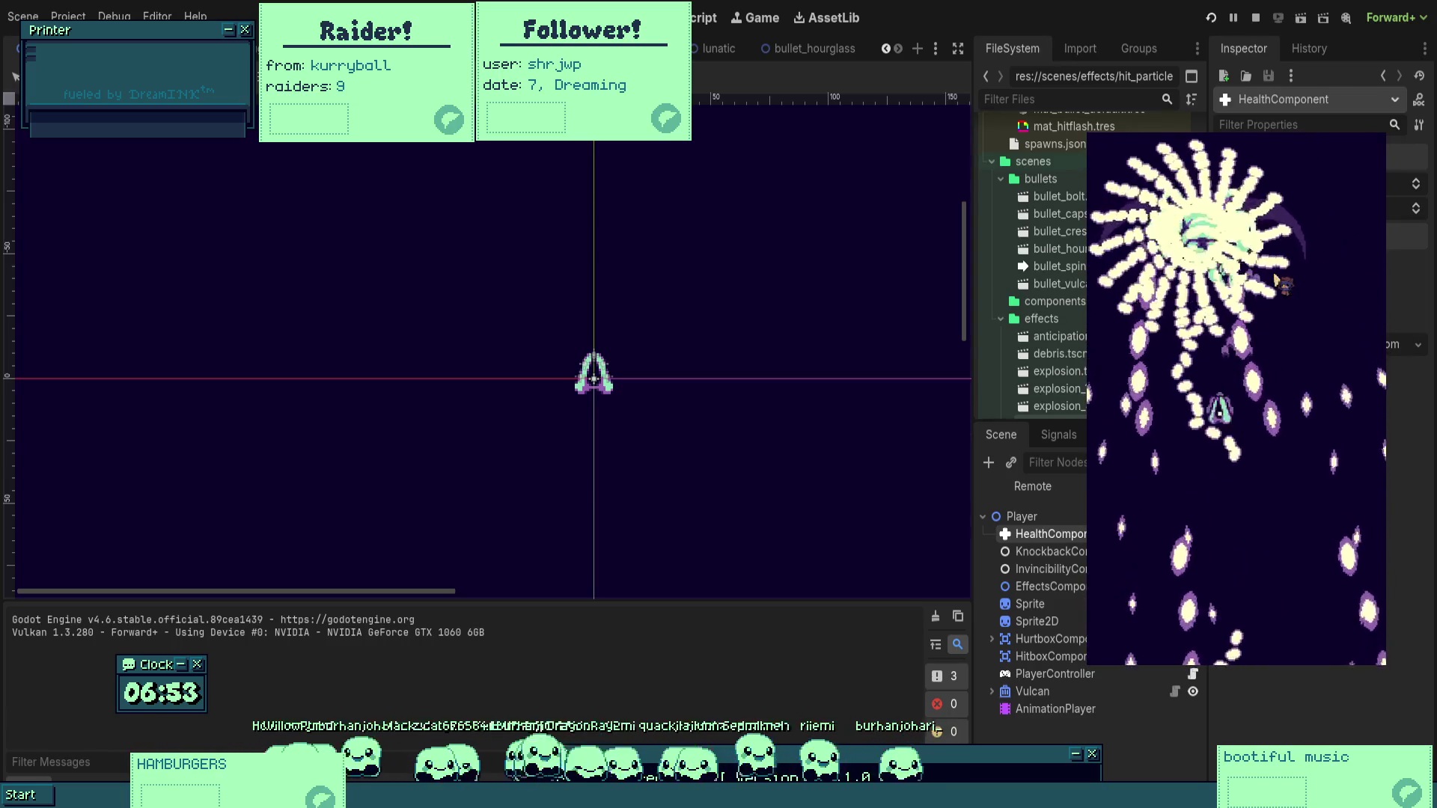
key(Right)
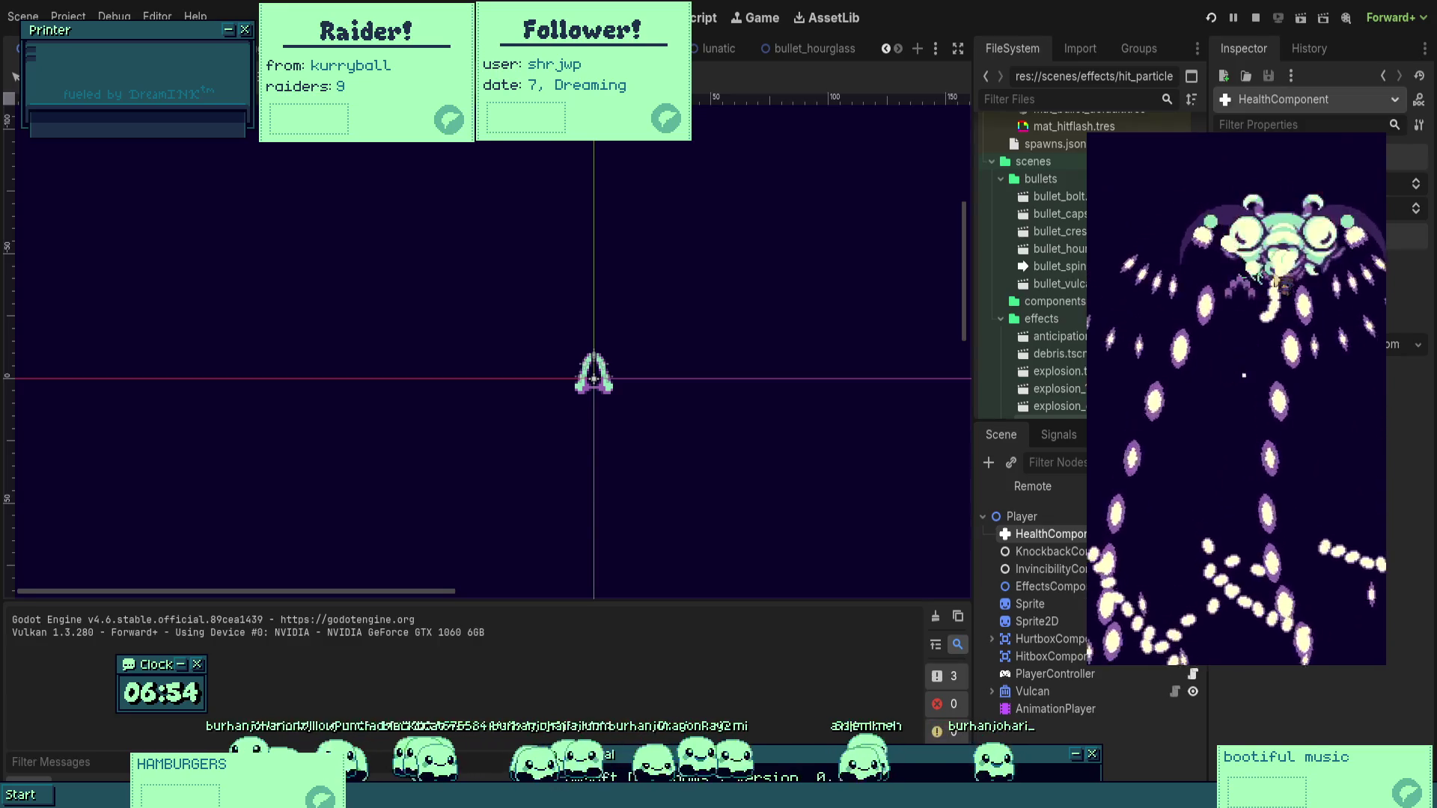
key(Down)
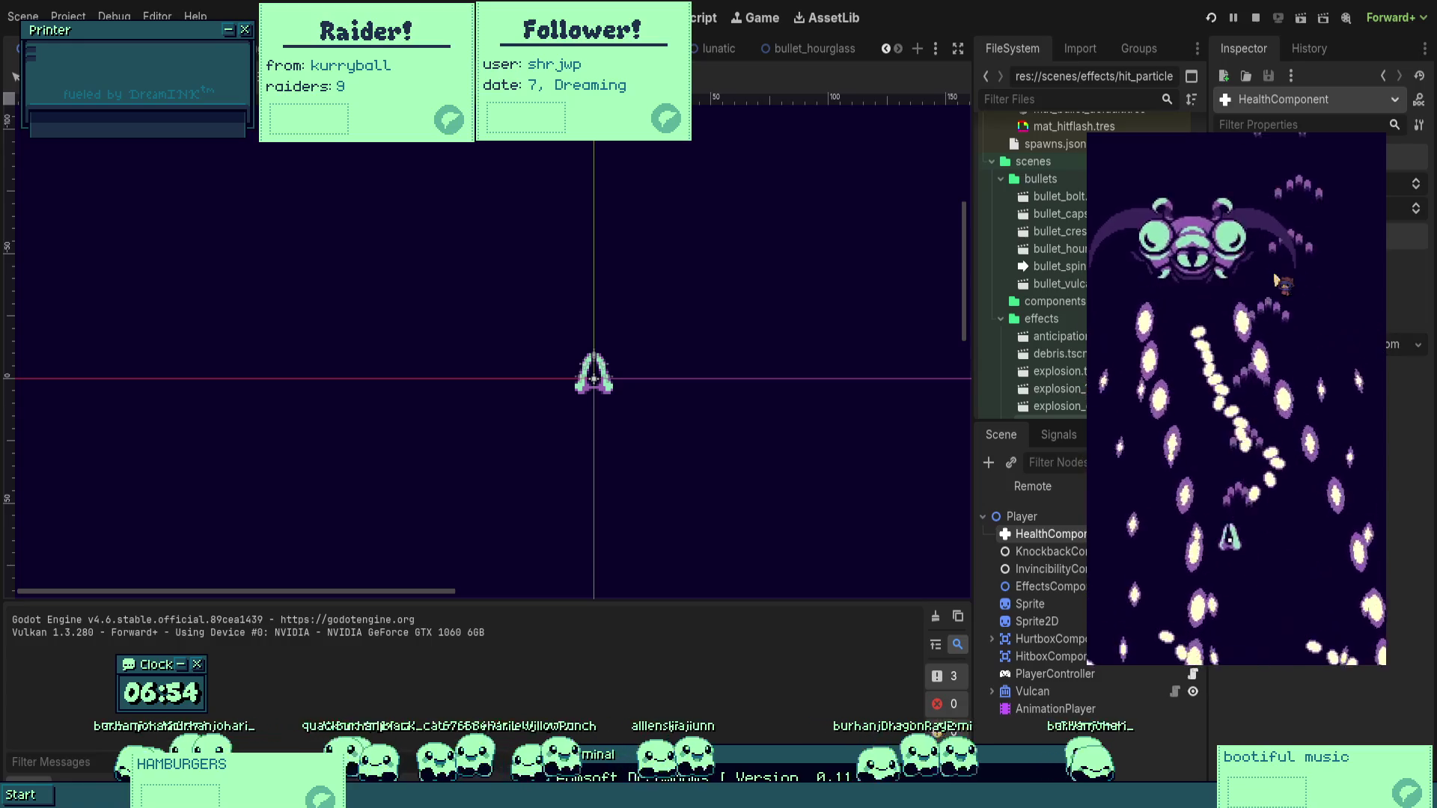
key(Right)
key(Up)
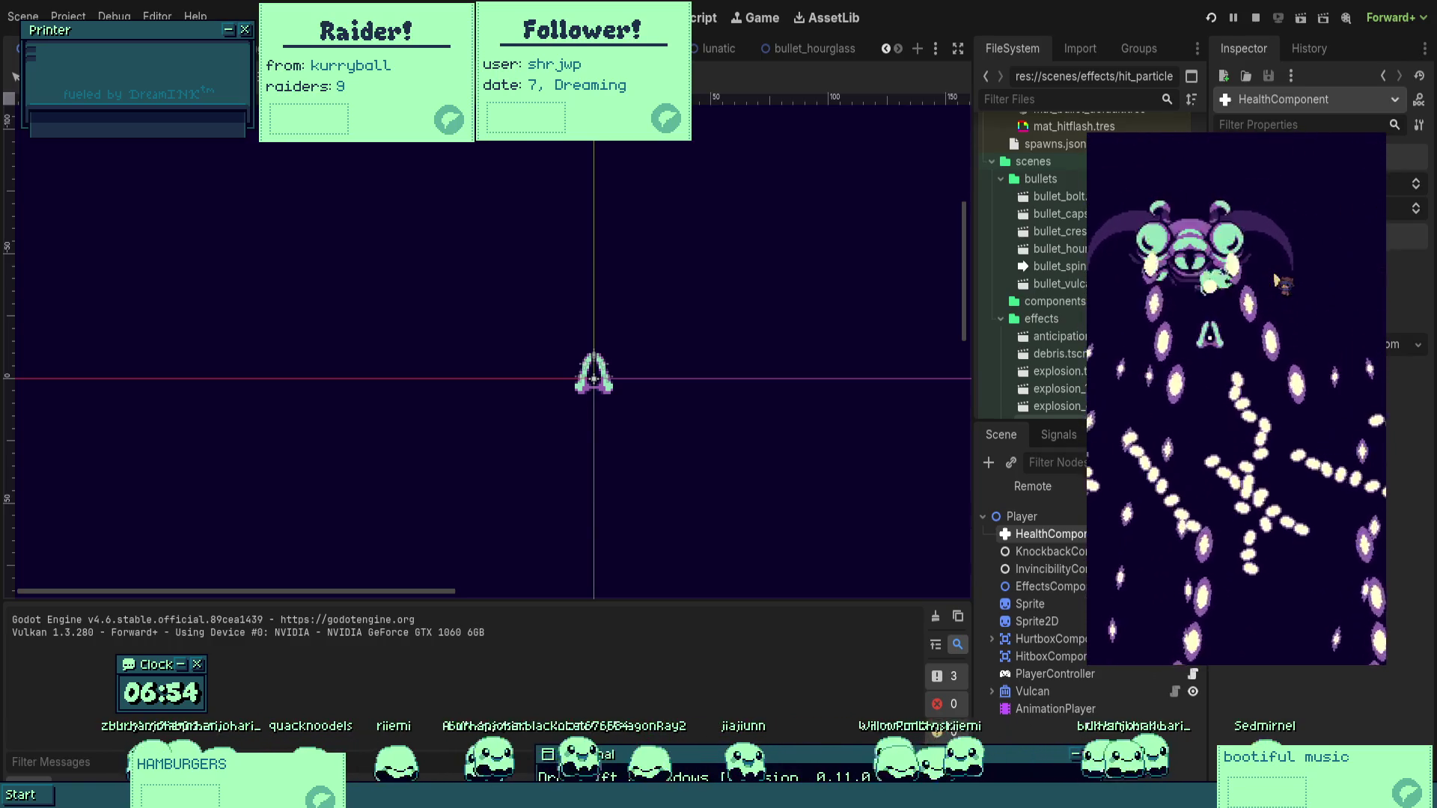
key(Right)
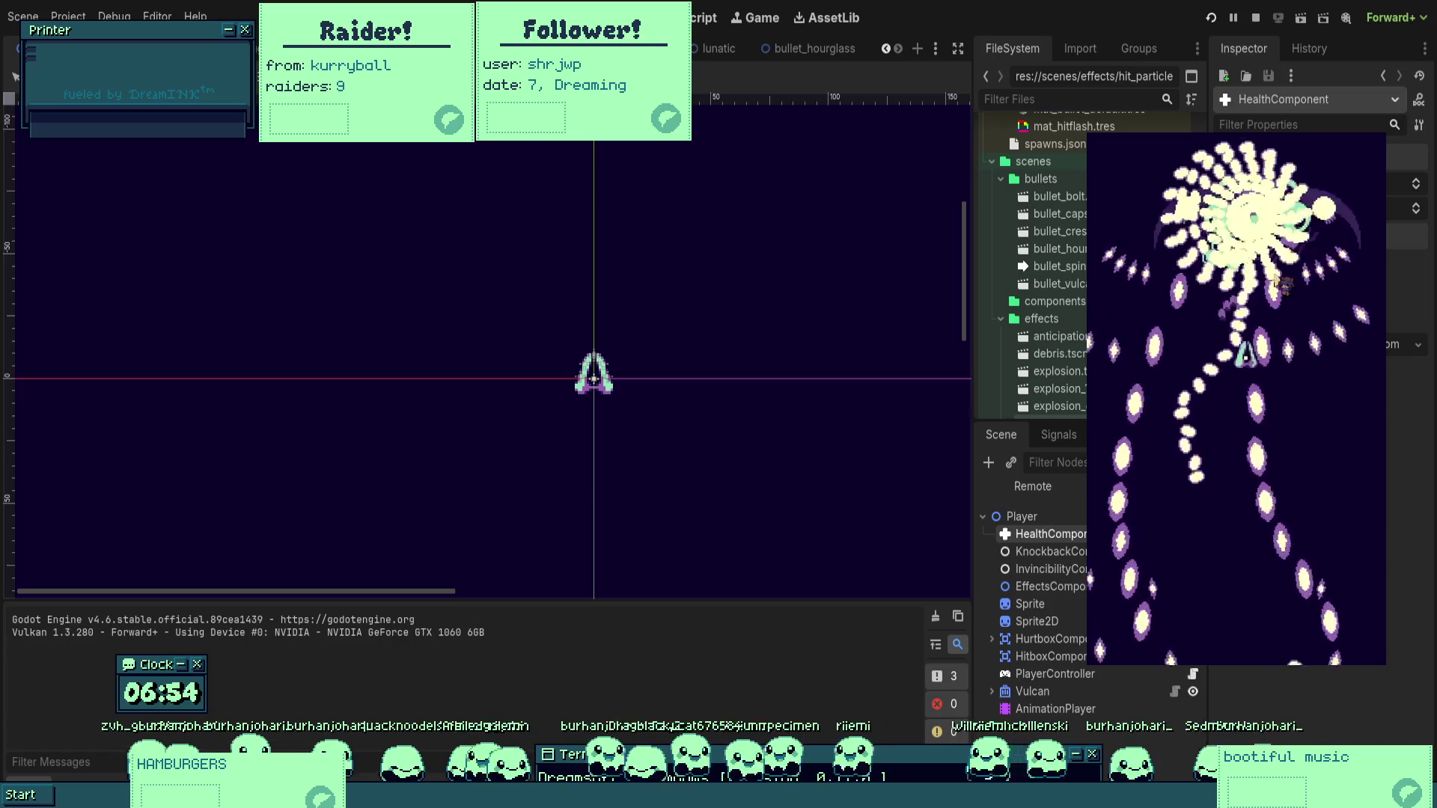
key(Left)
key(Down)
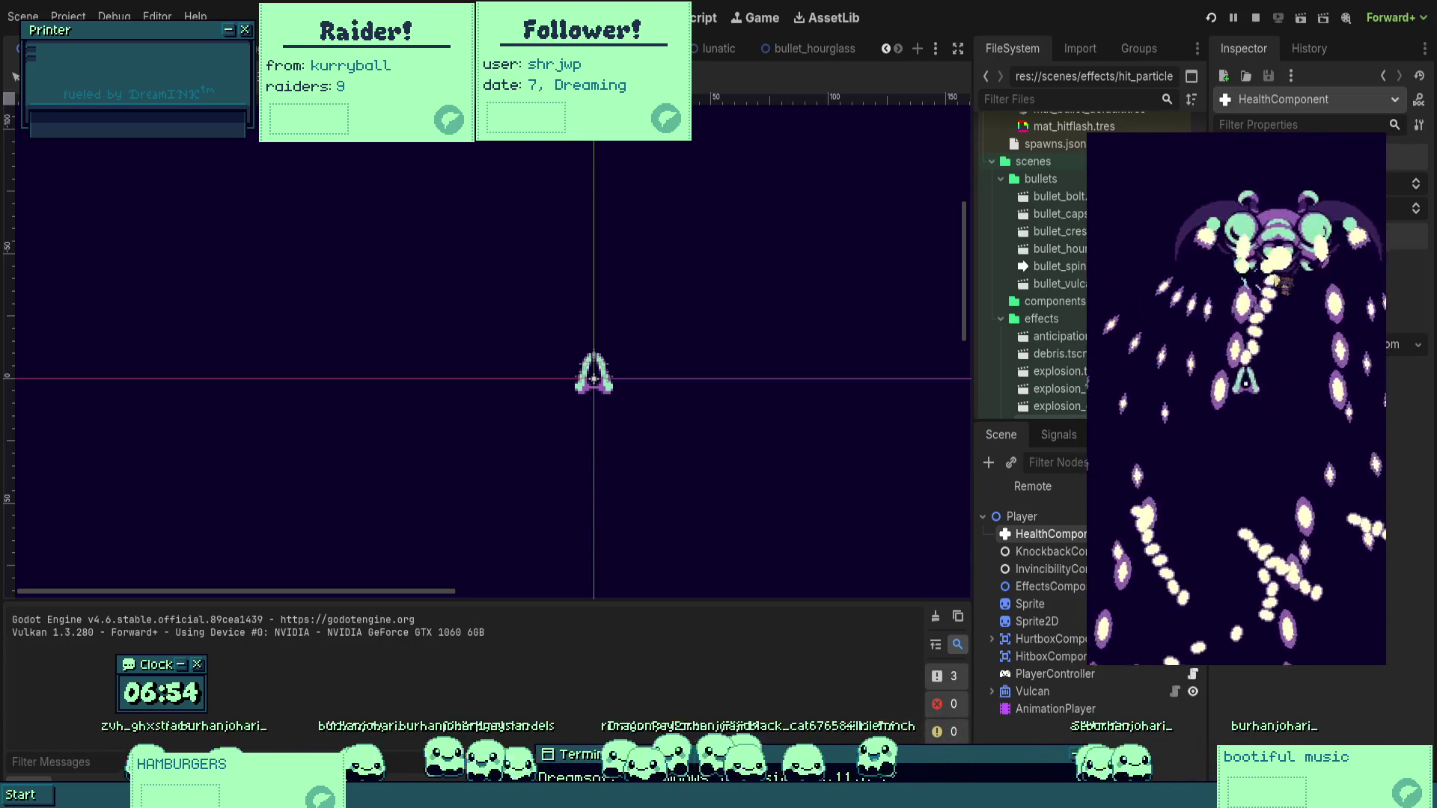
key(Left)
key(Up)
key(Down)
key(Left)
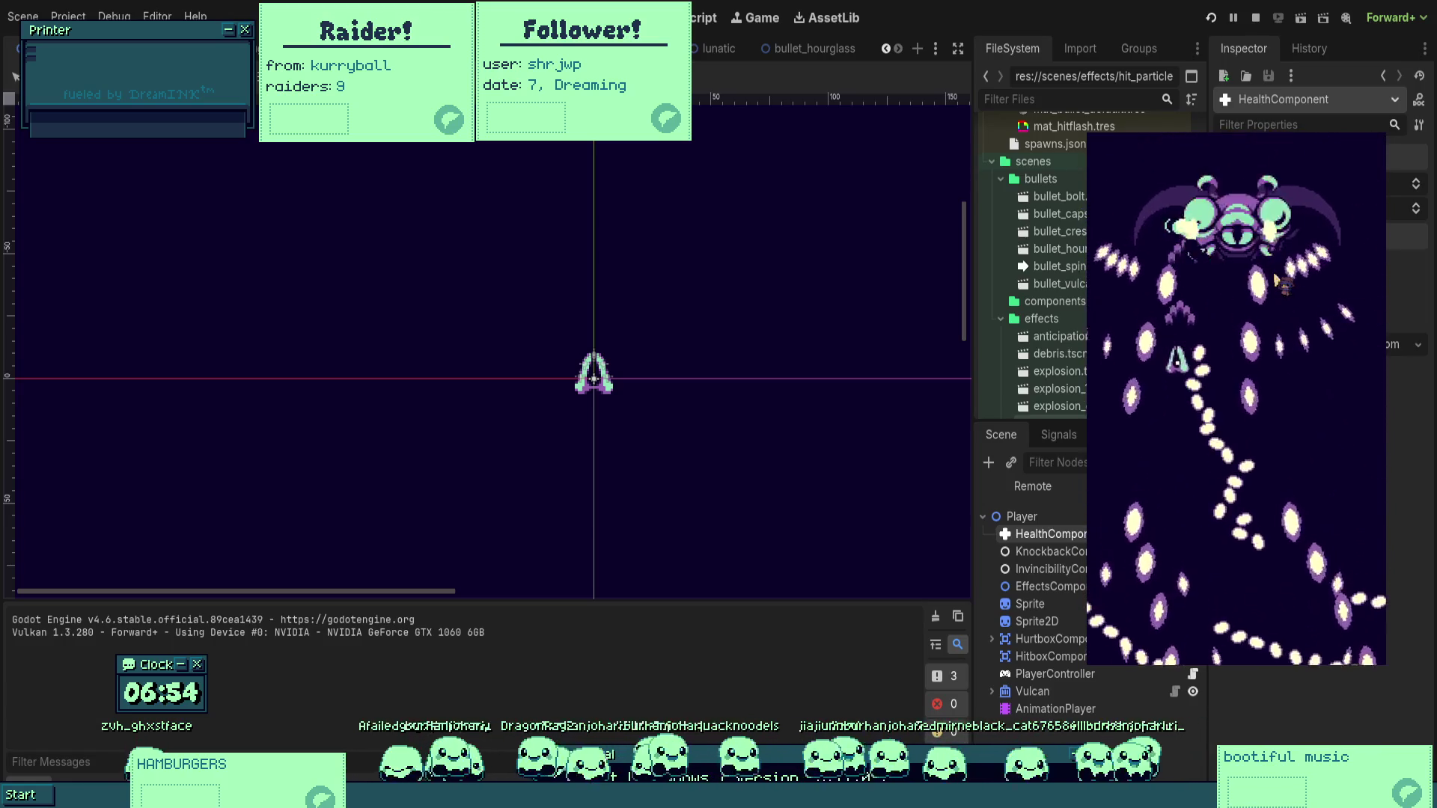
key(Down)
key(Right)
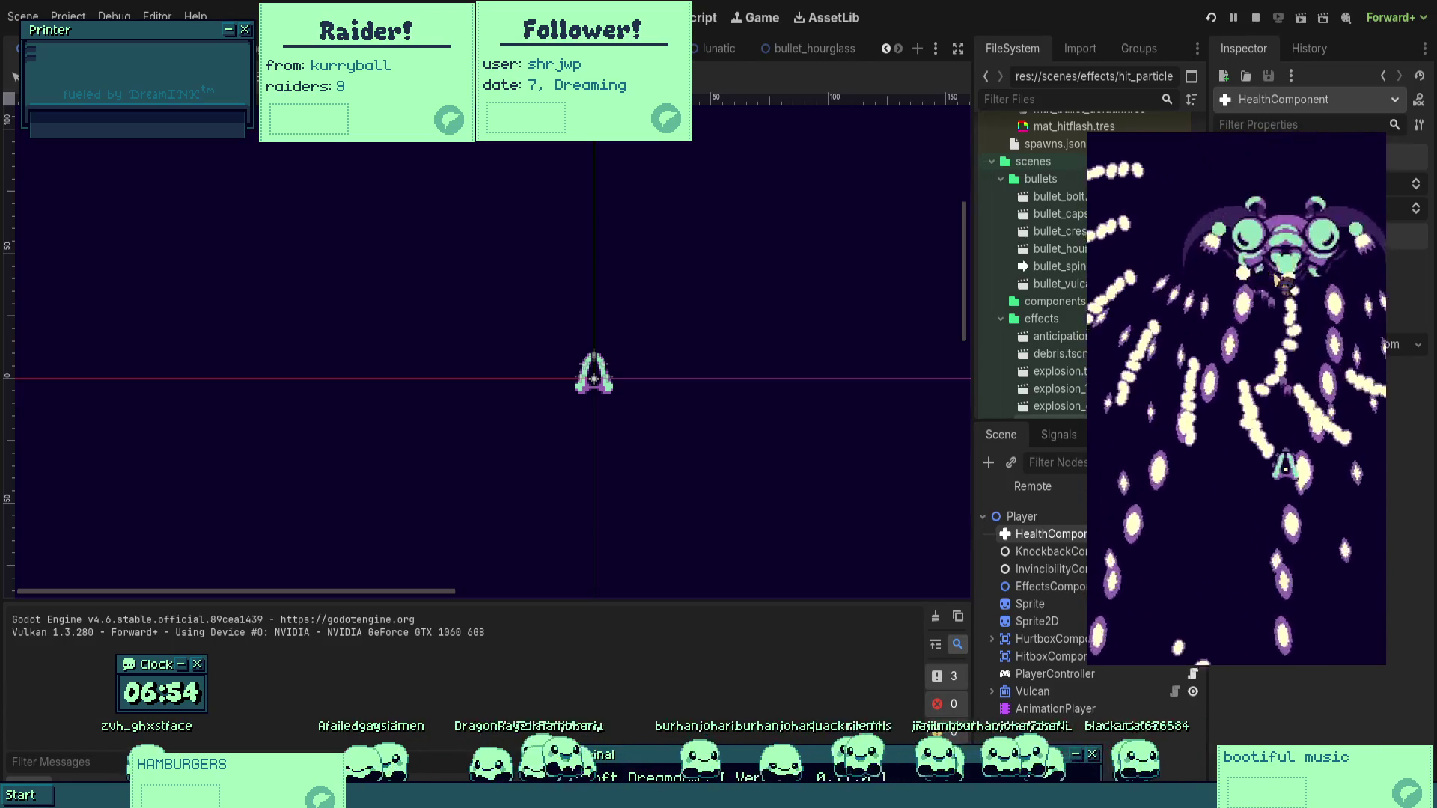
key(Left)
key(Up)
key(Right)
key(Up)
key(Right)
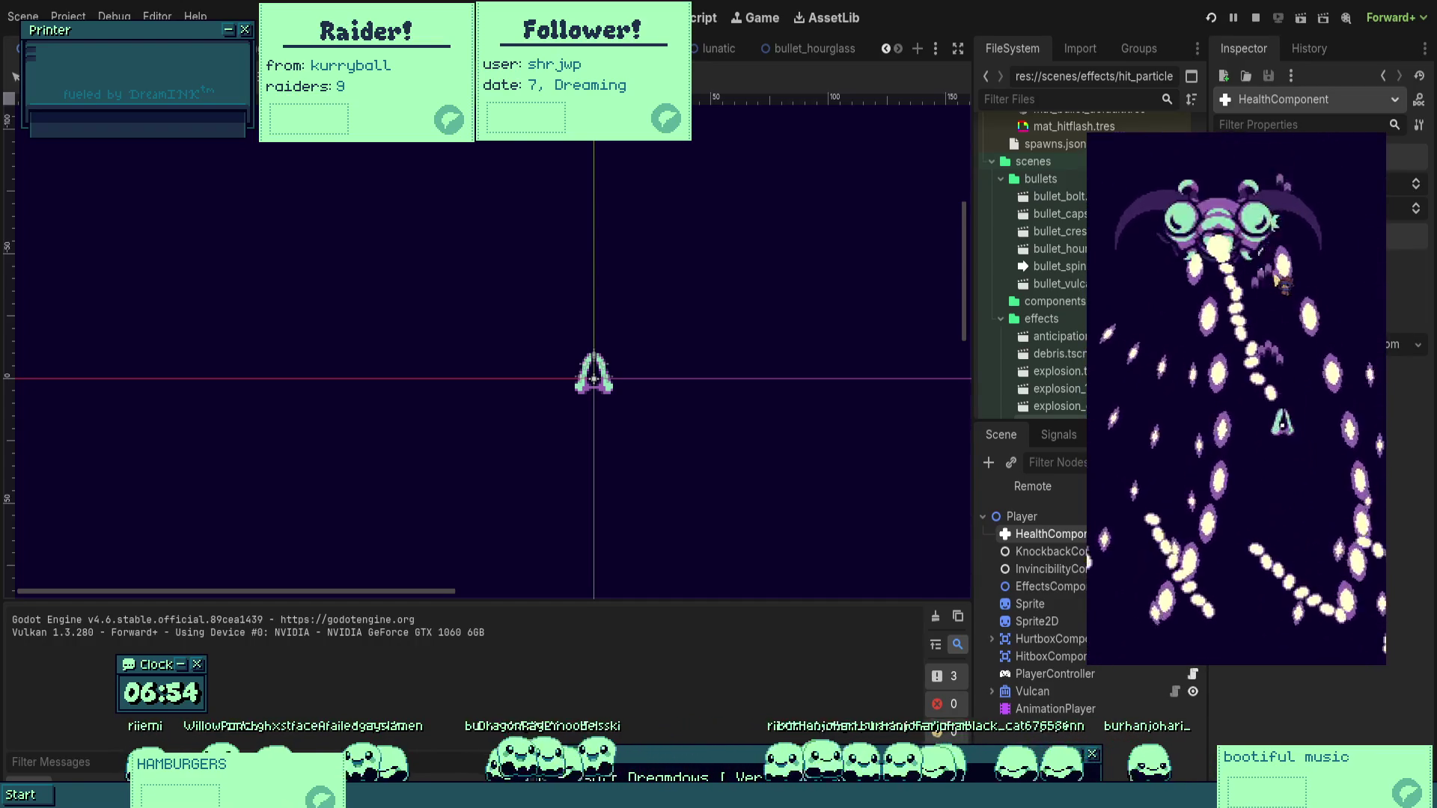
key(Down)
key(Right)
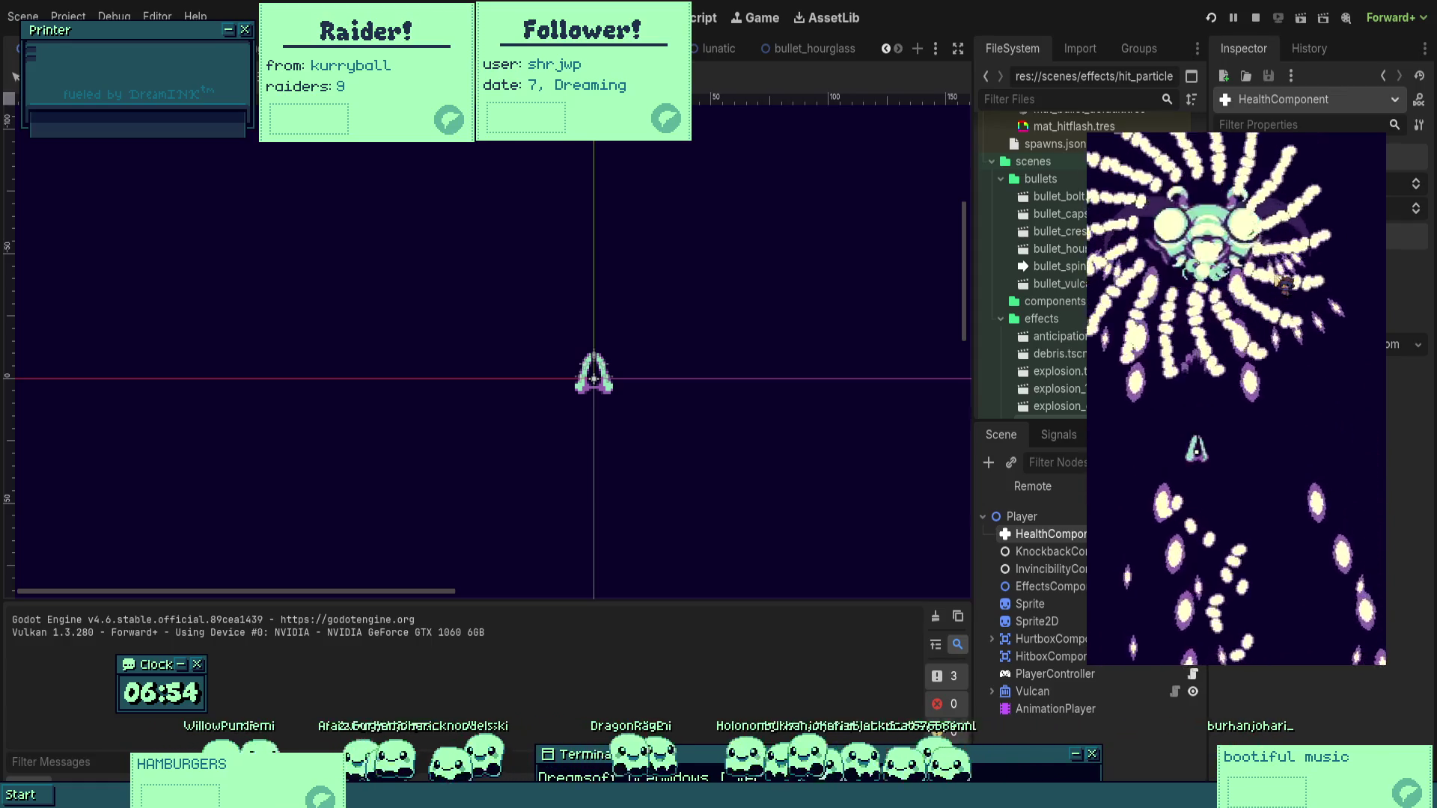
key(Up)
key(Left)
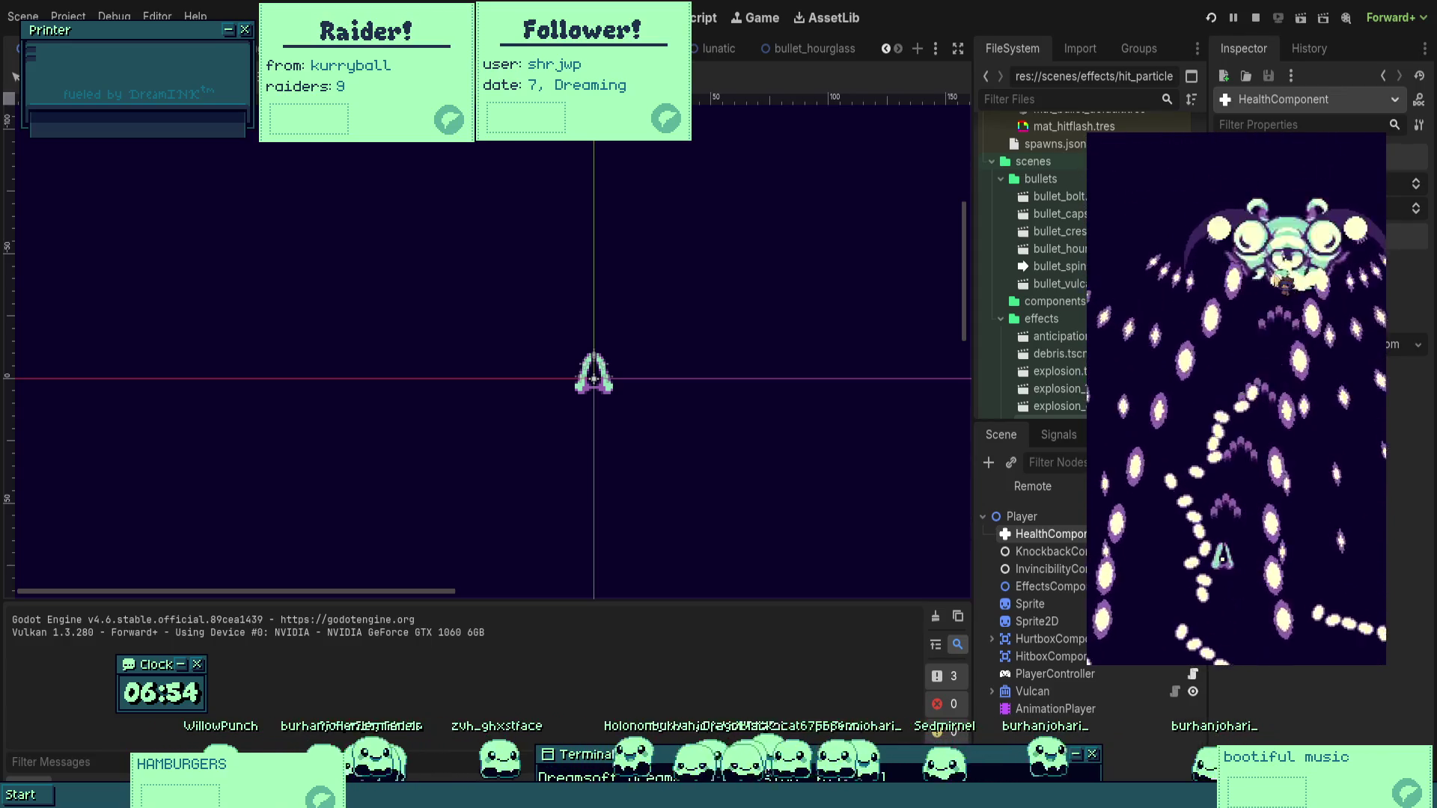
key(Left)
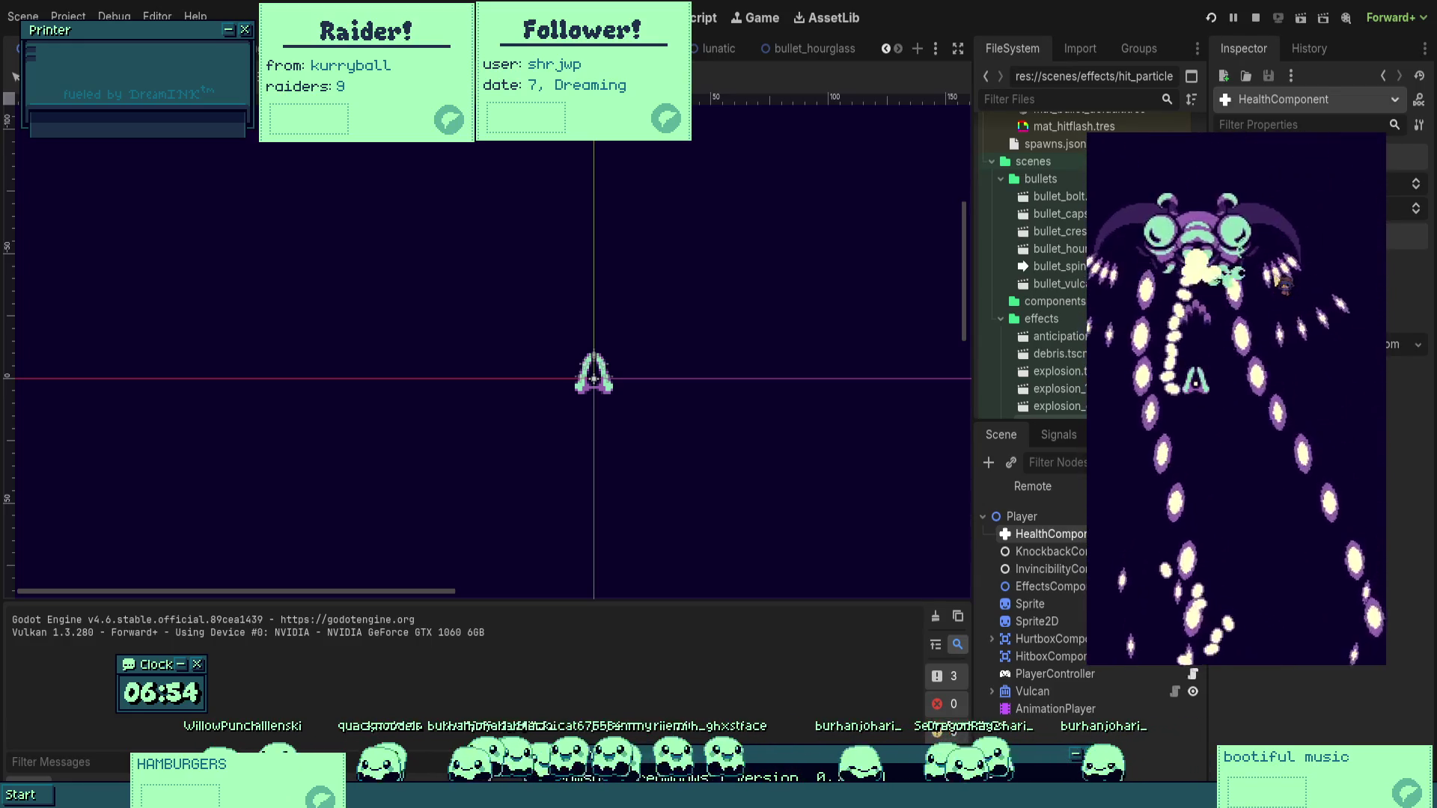
key(Up)
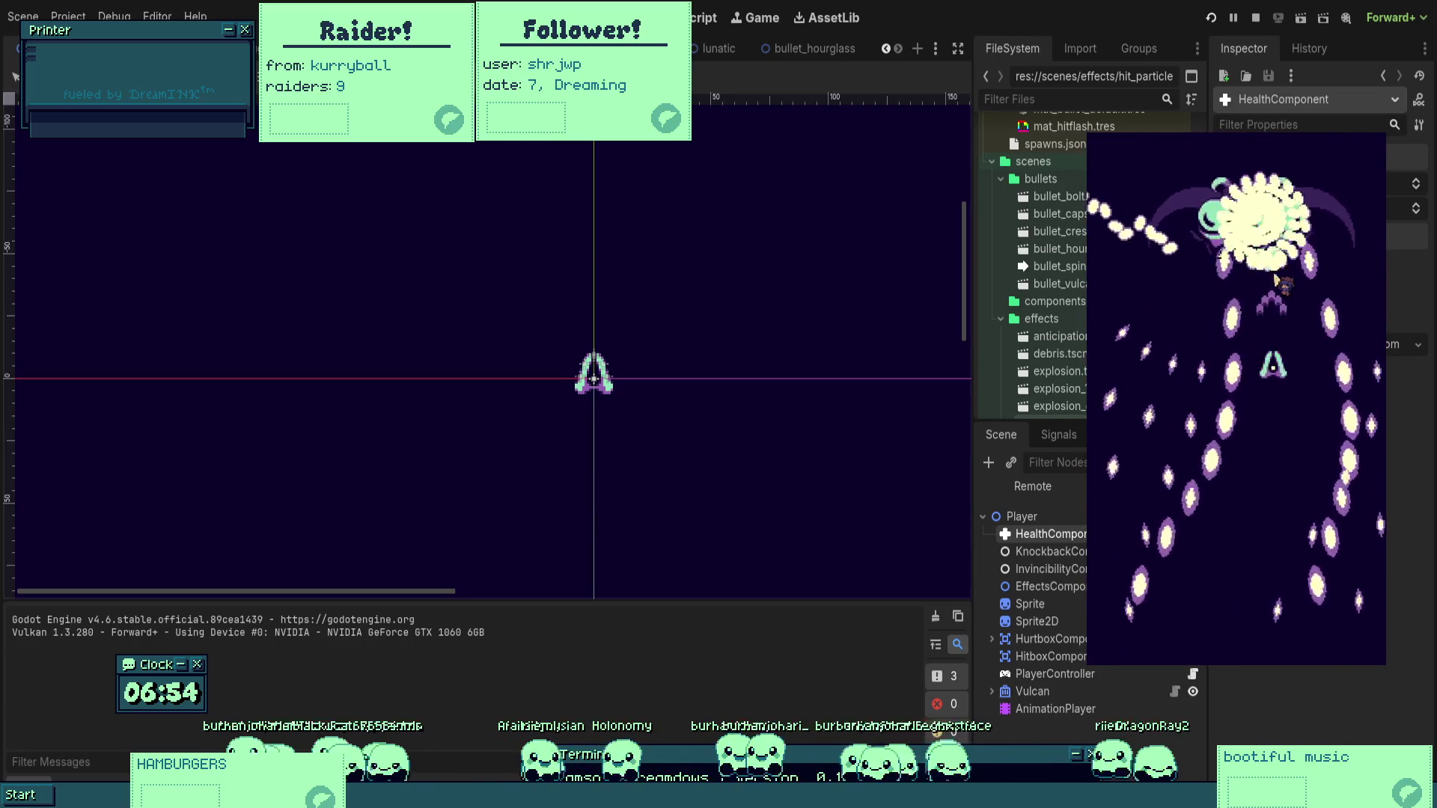
key(Down)
key(Left)
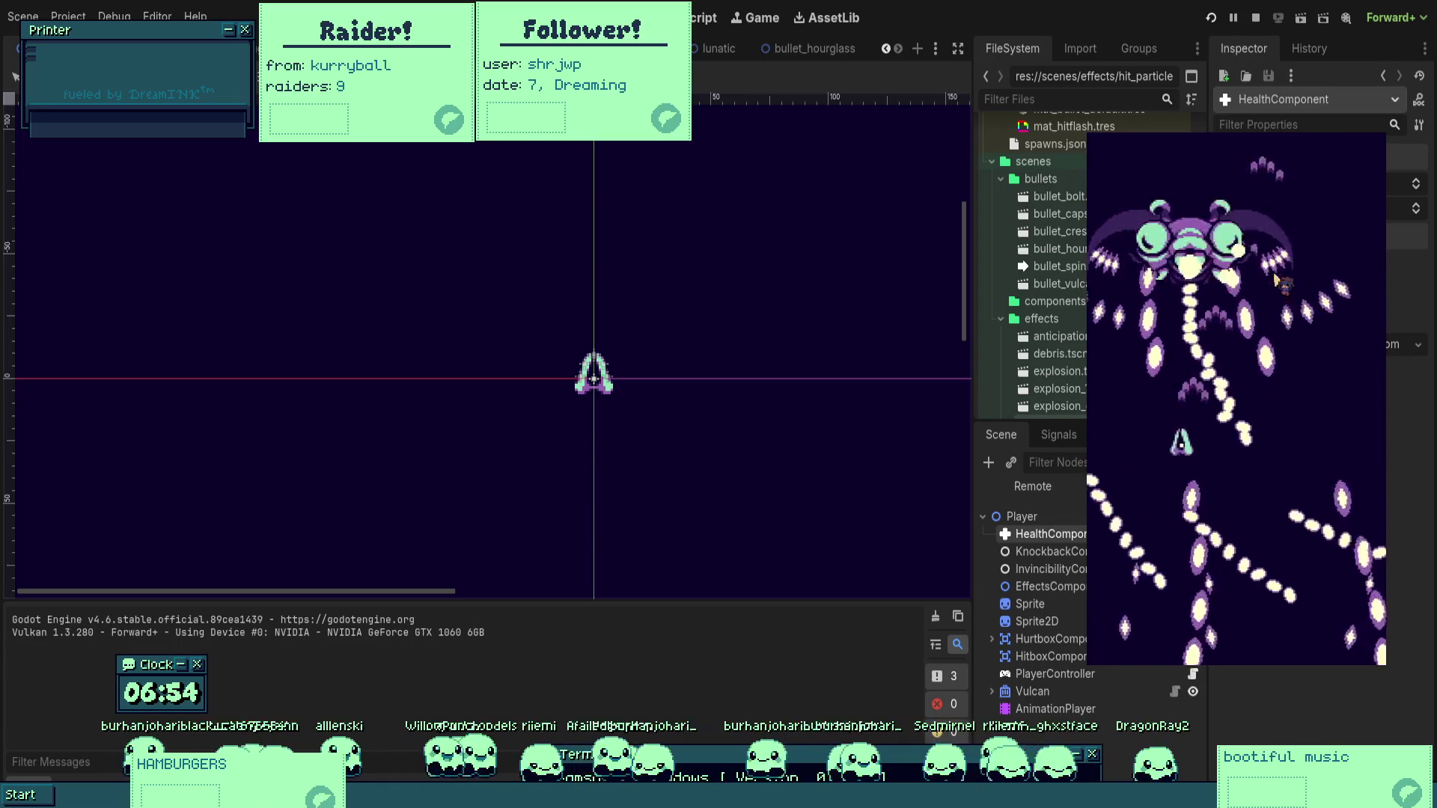
key(Right)
key(Down)
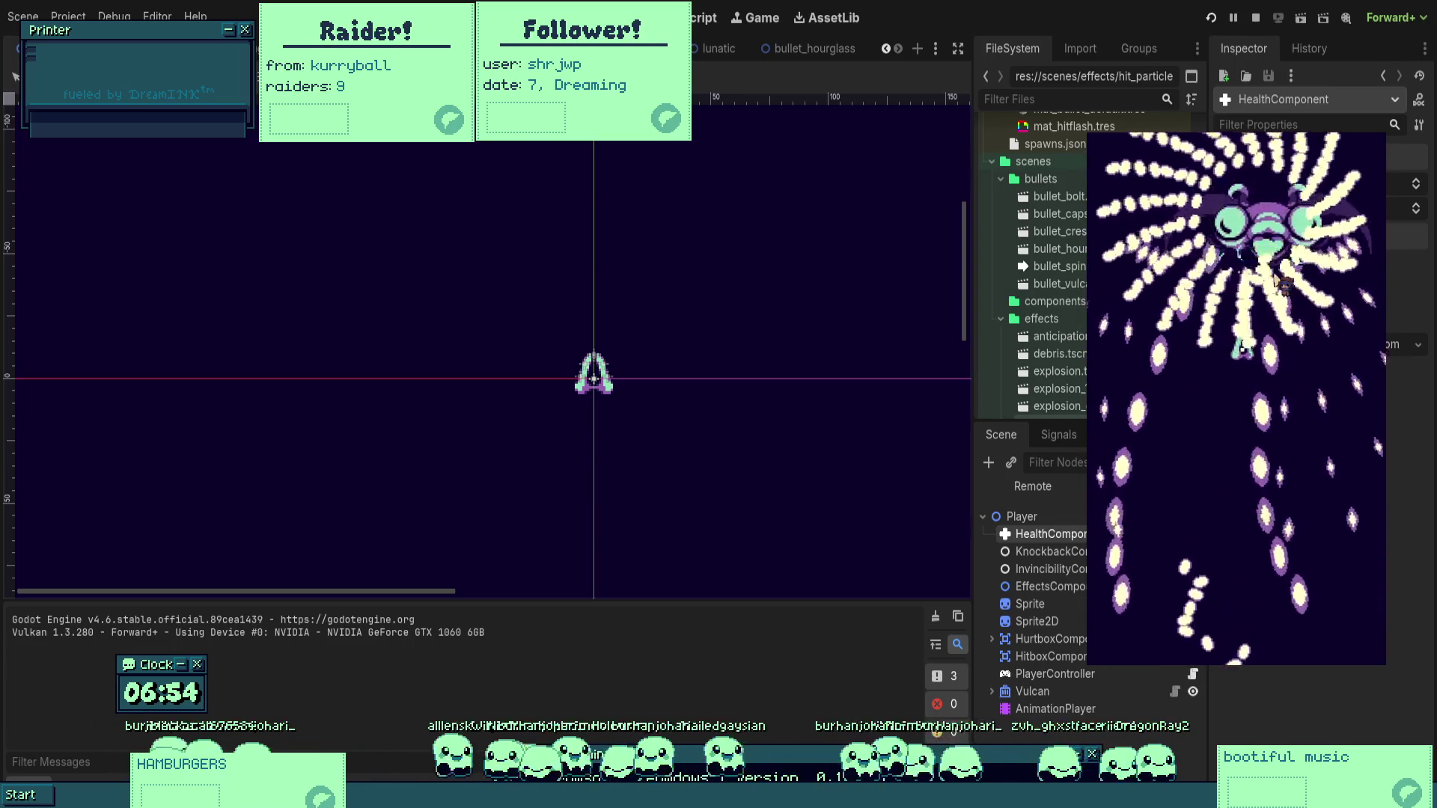
key(Up)
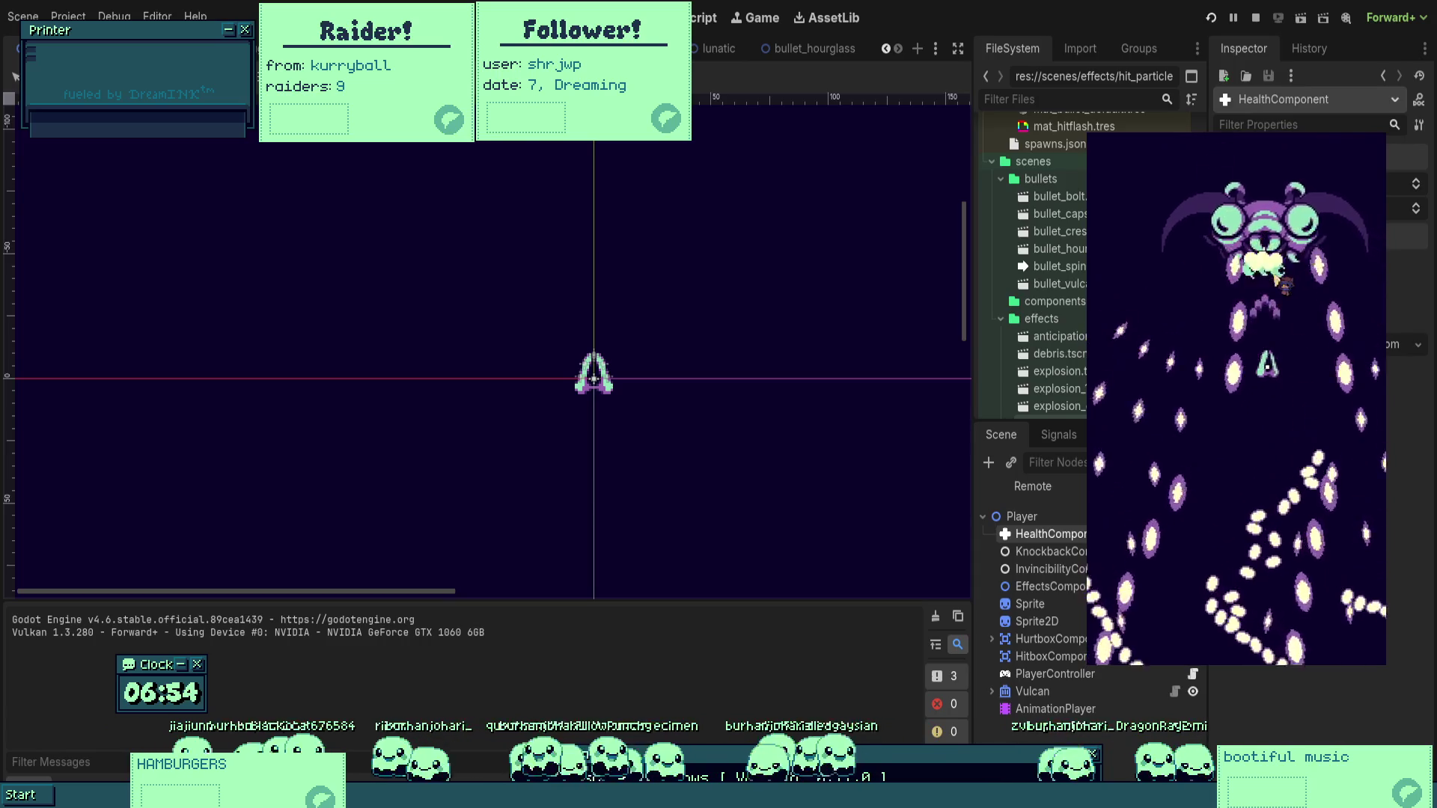
key(Down)
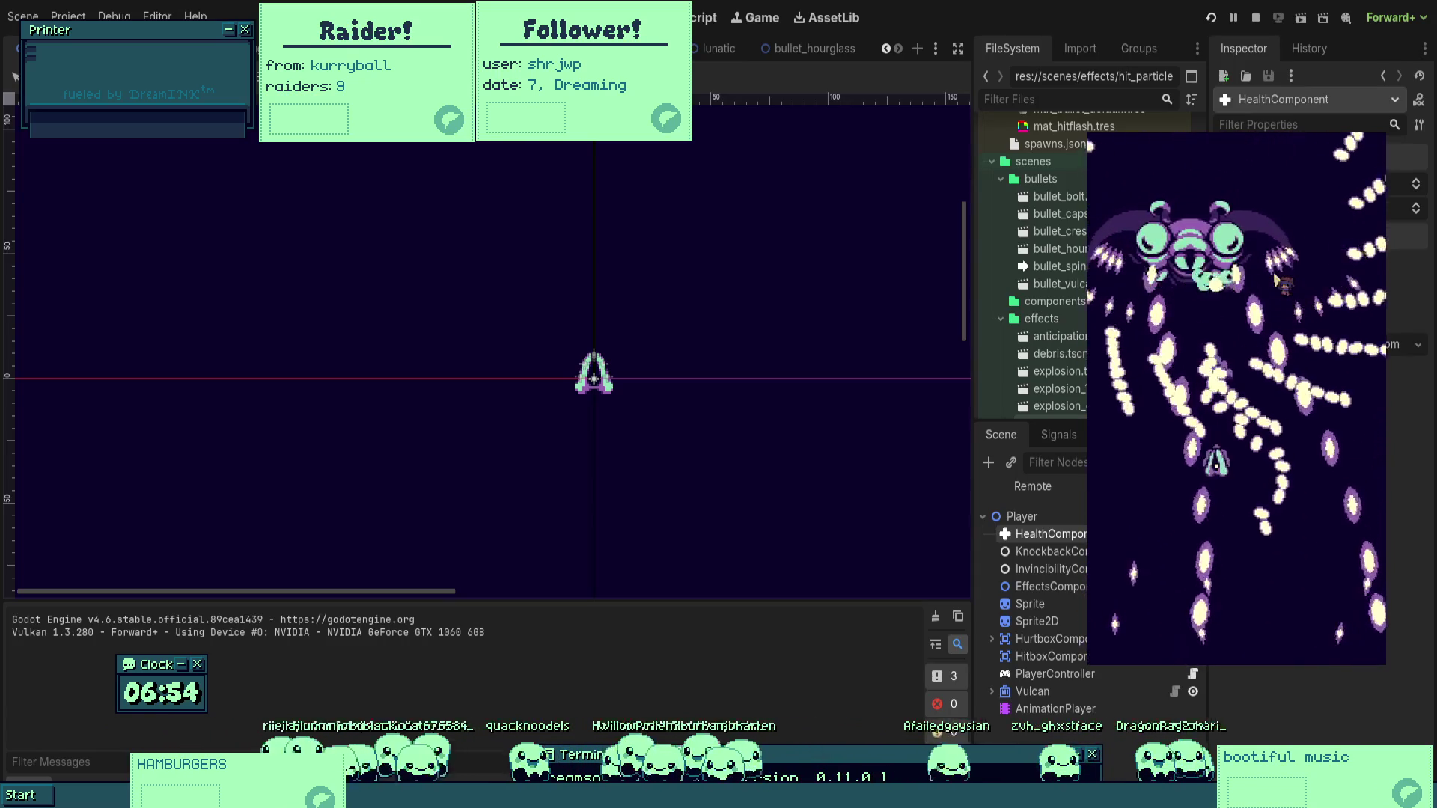
key(Down)
key(Left)
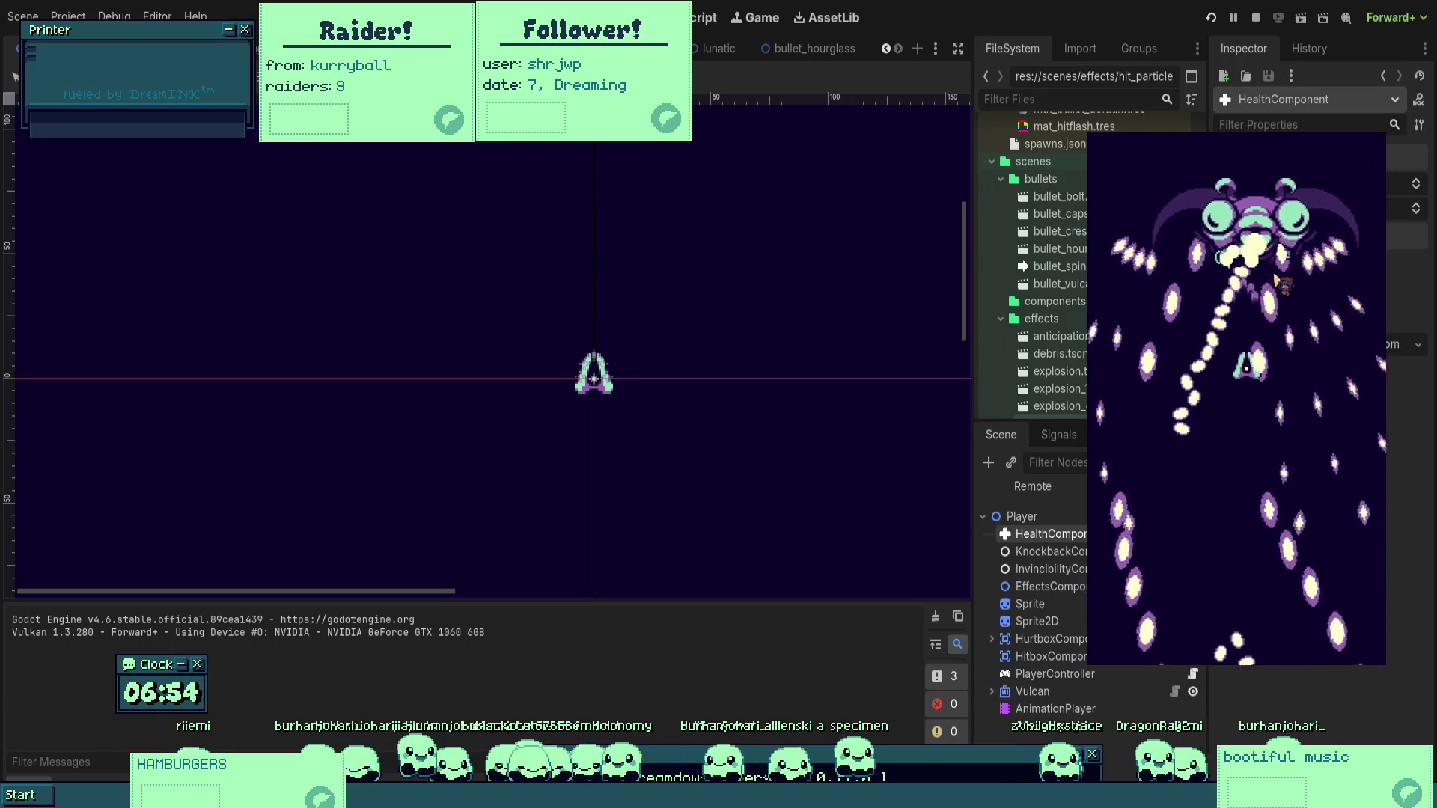
key(Right)
key(Up)
key(Down)
key(Left)
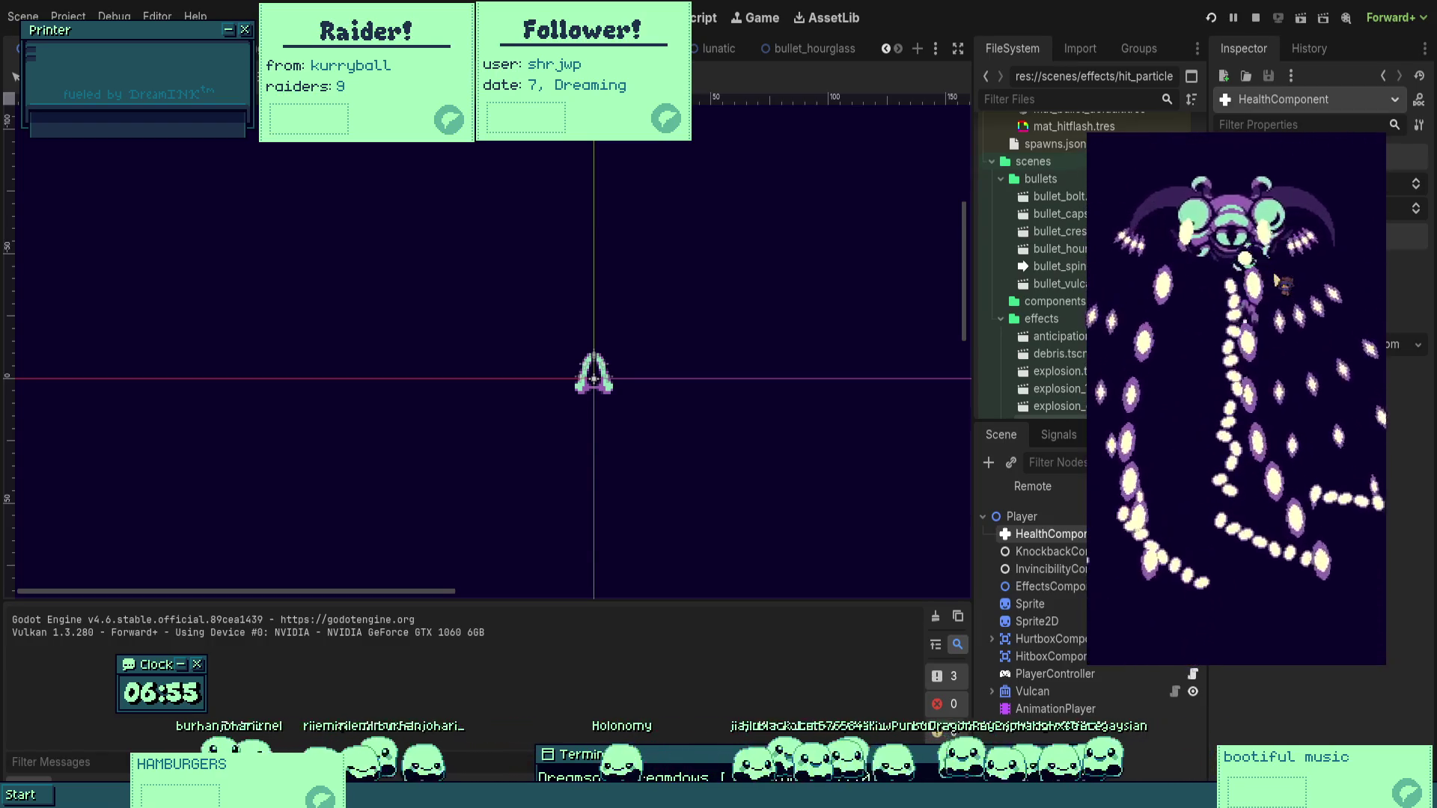
key(Down)
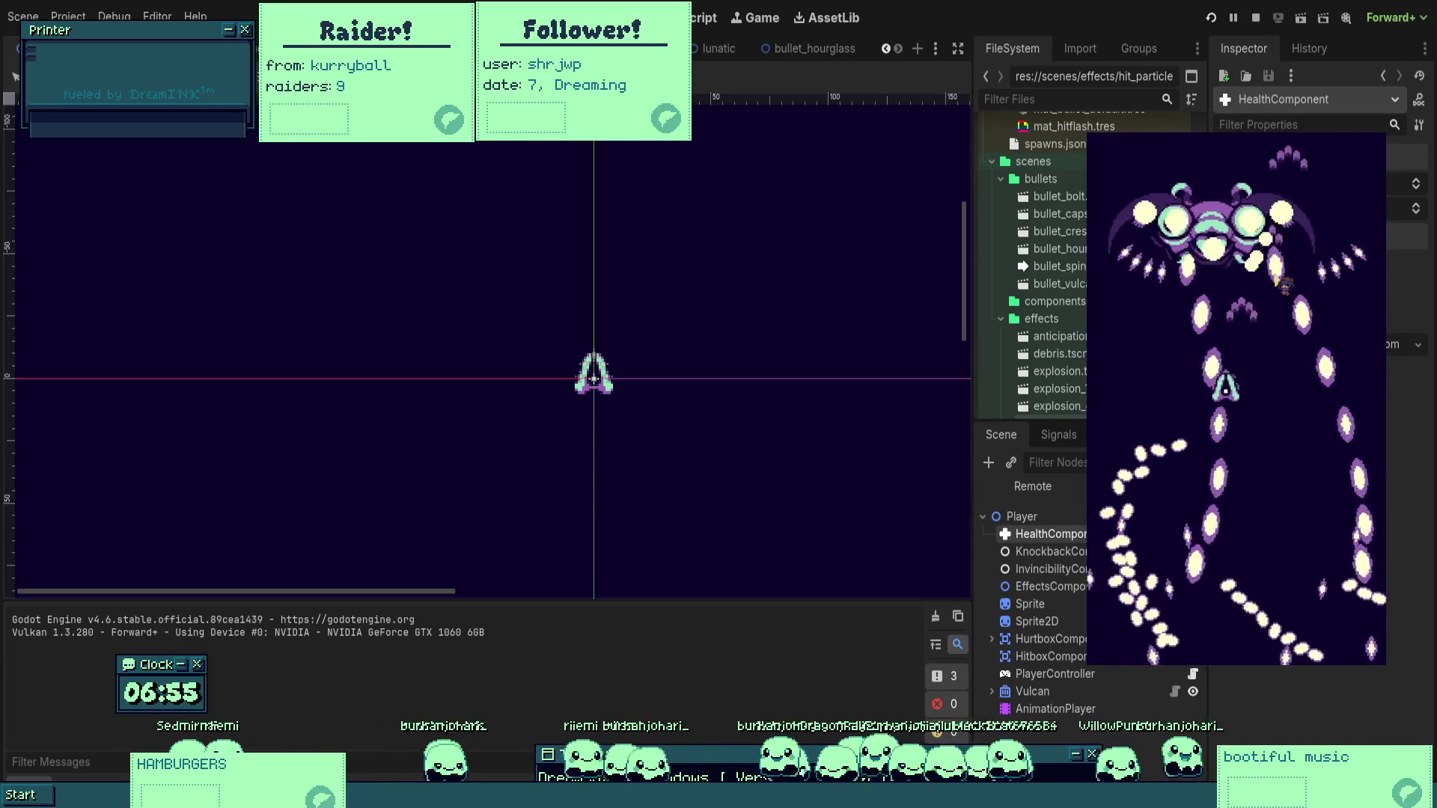
key(Left)
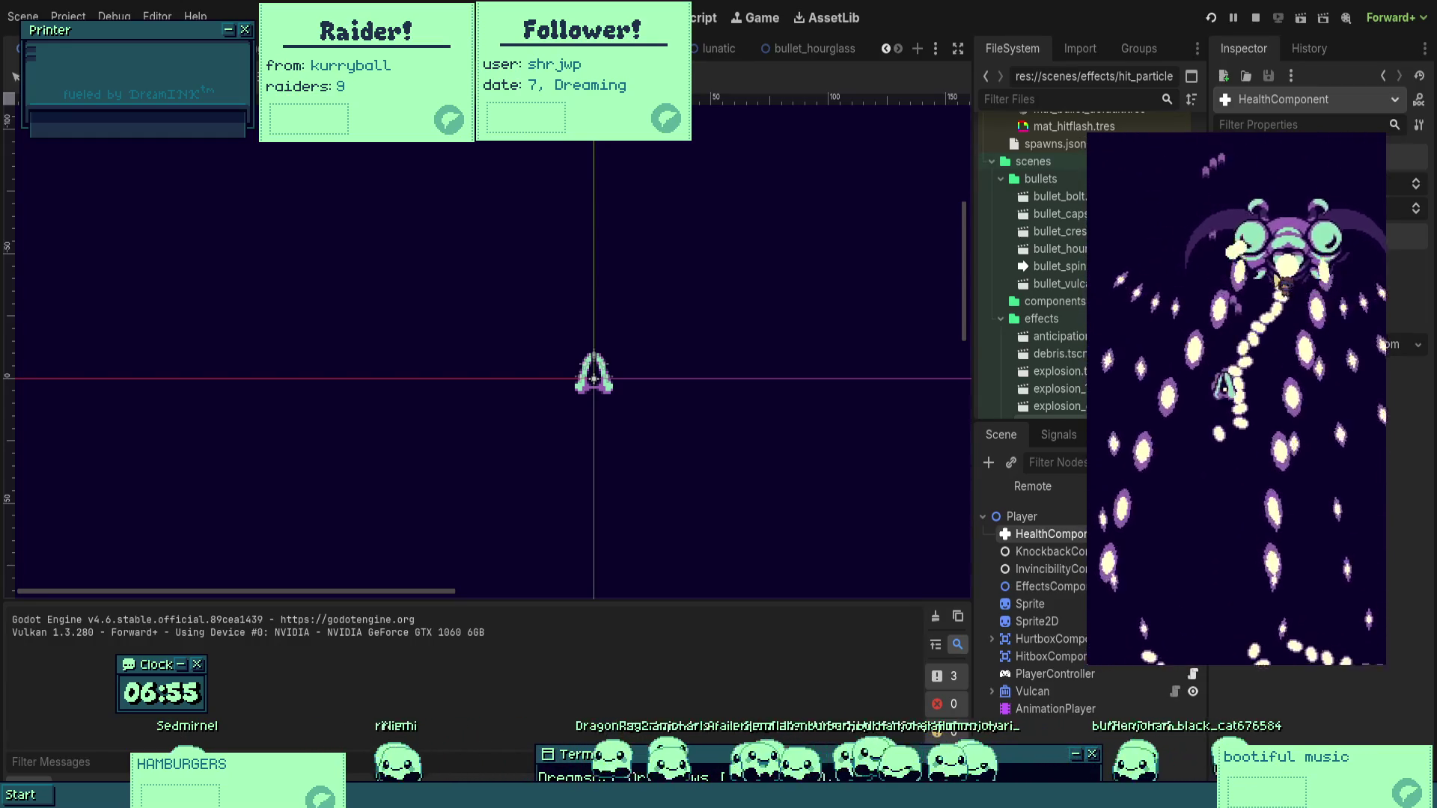
key(Right)
key(Up)
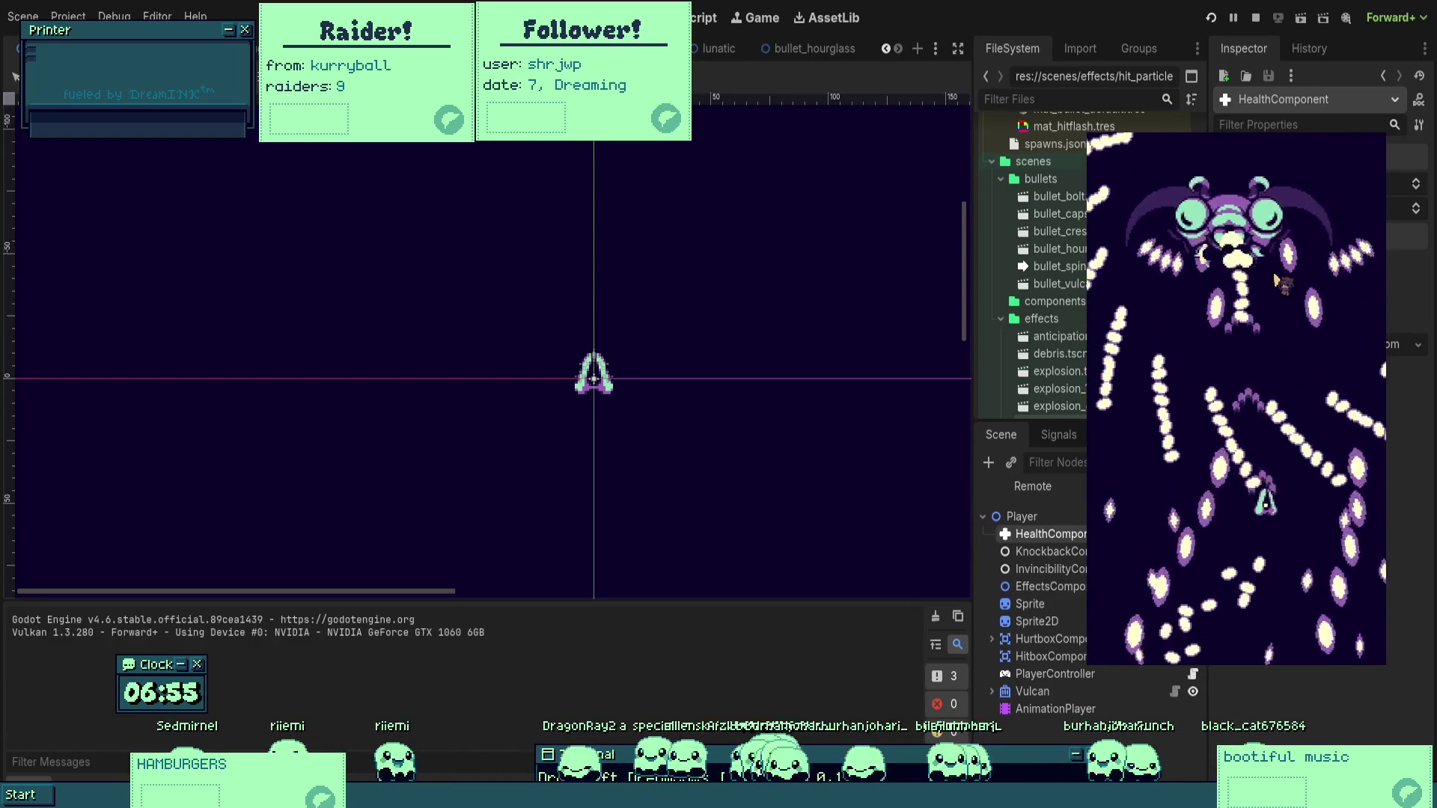
key(Left)
key(Up)
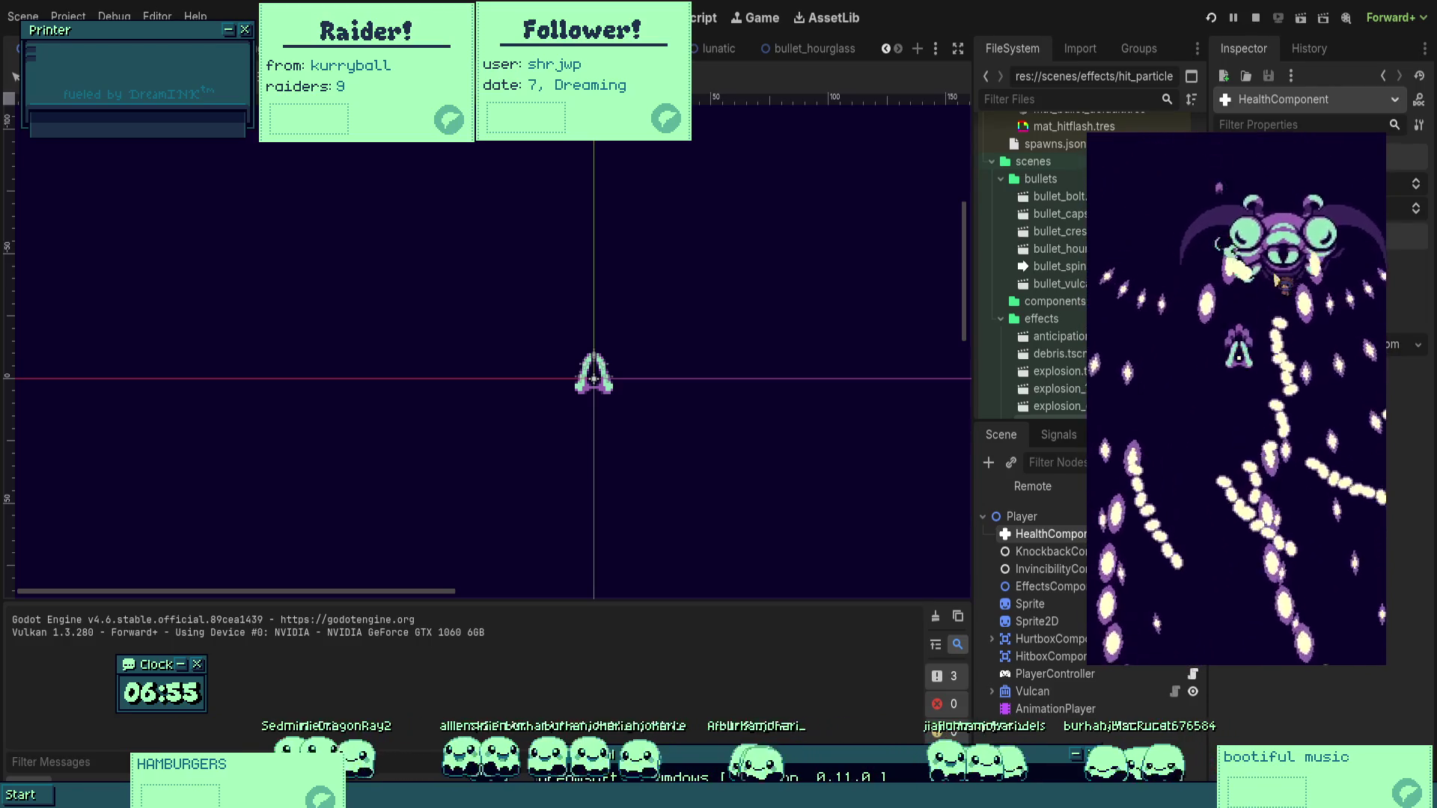
key(Left)
key(Down)
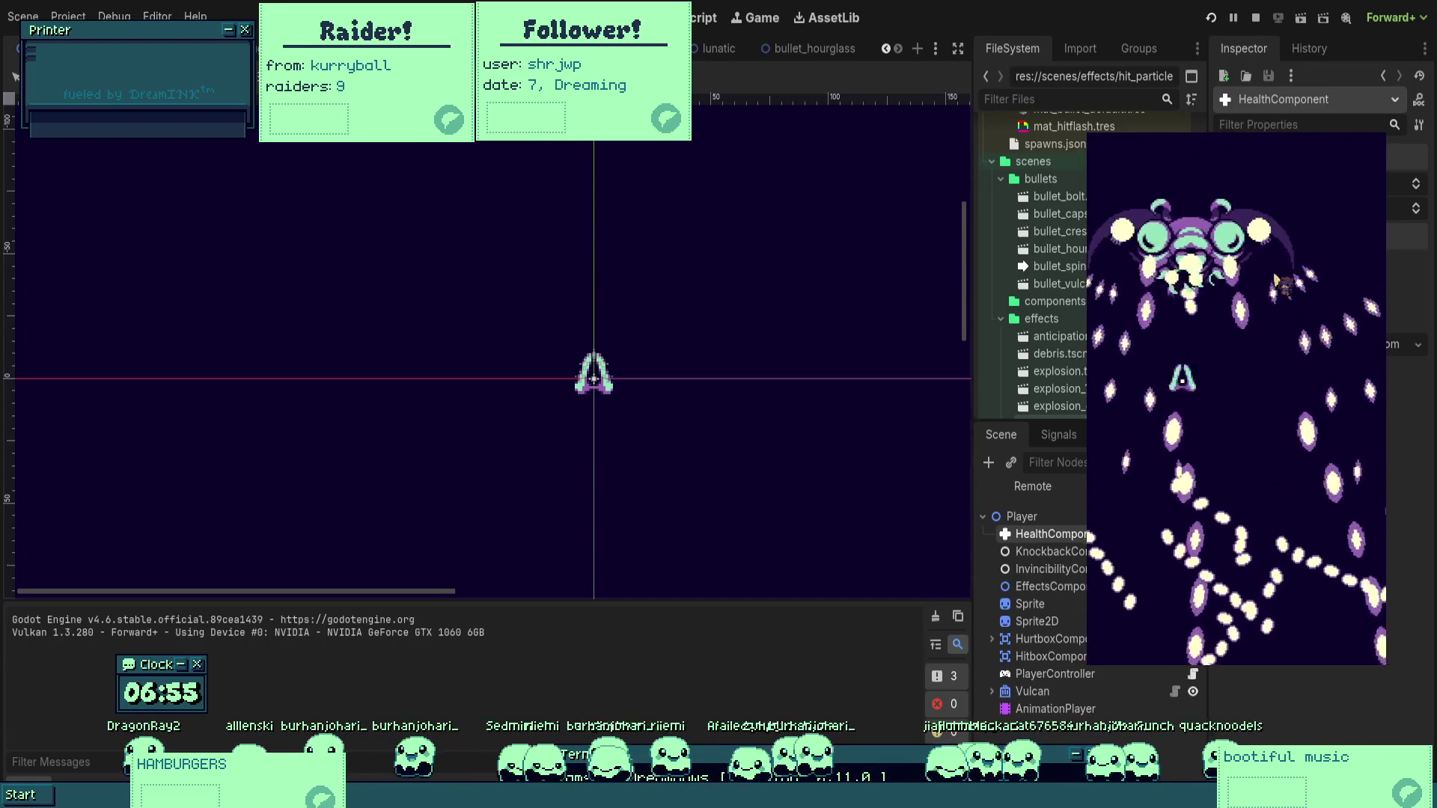
key(Down)
key(Left)
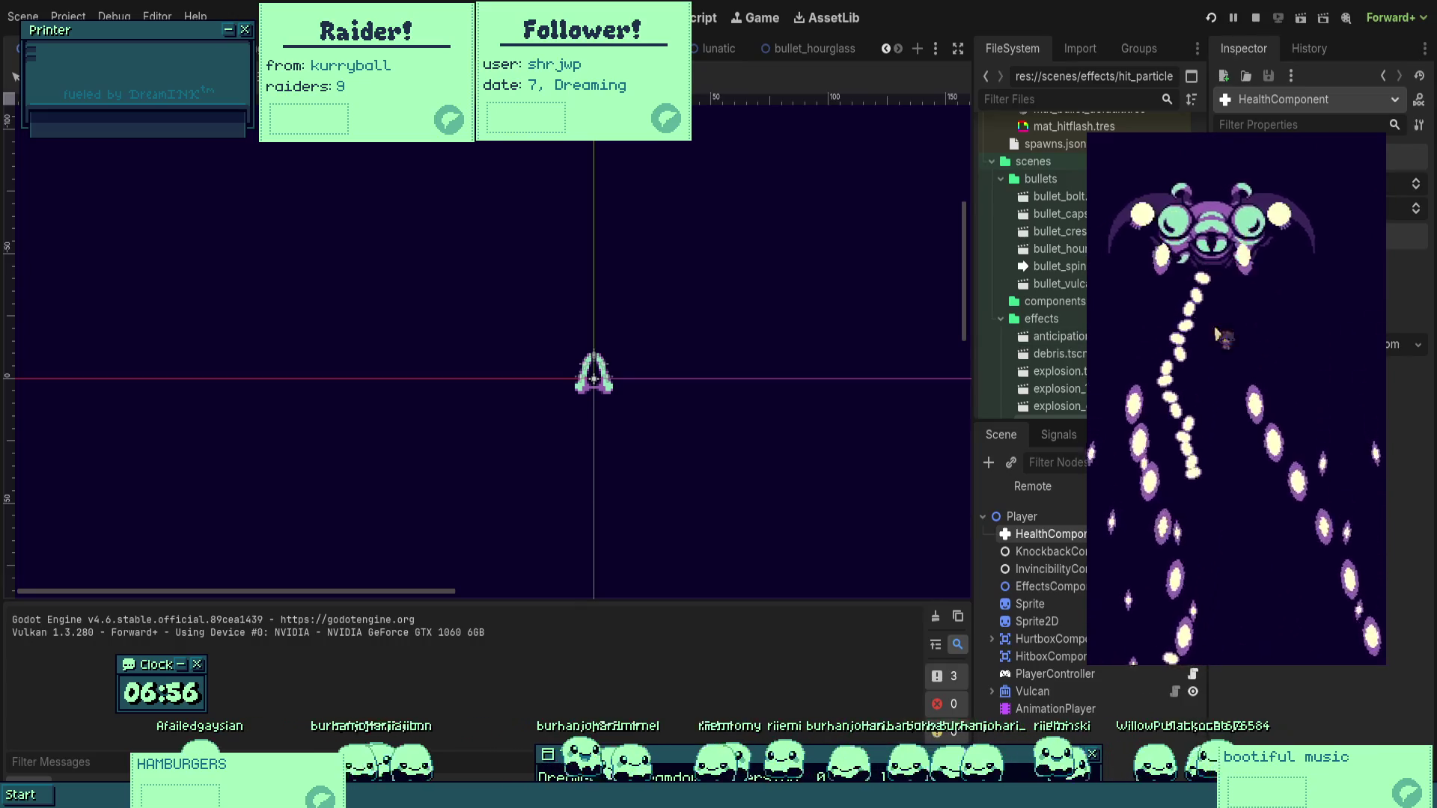
Inspect the player's InvincibilityComponent and KnockbackComponent in the scene tree.
scroll(513, 334, right, 5)
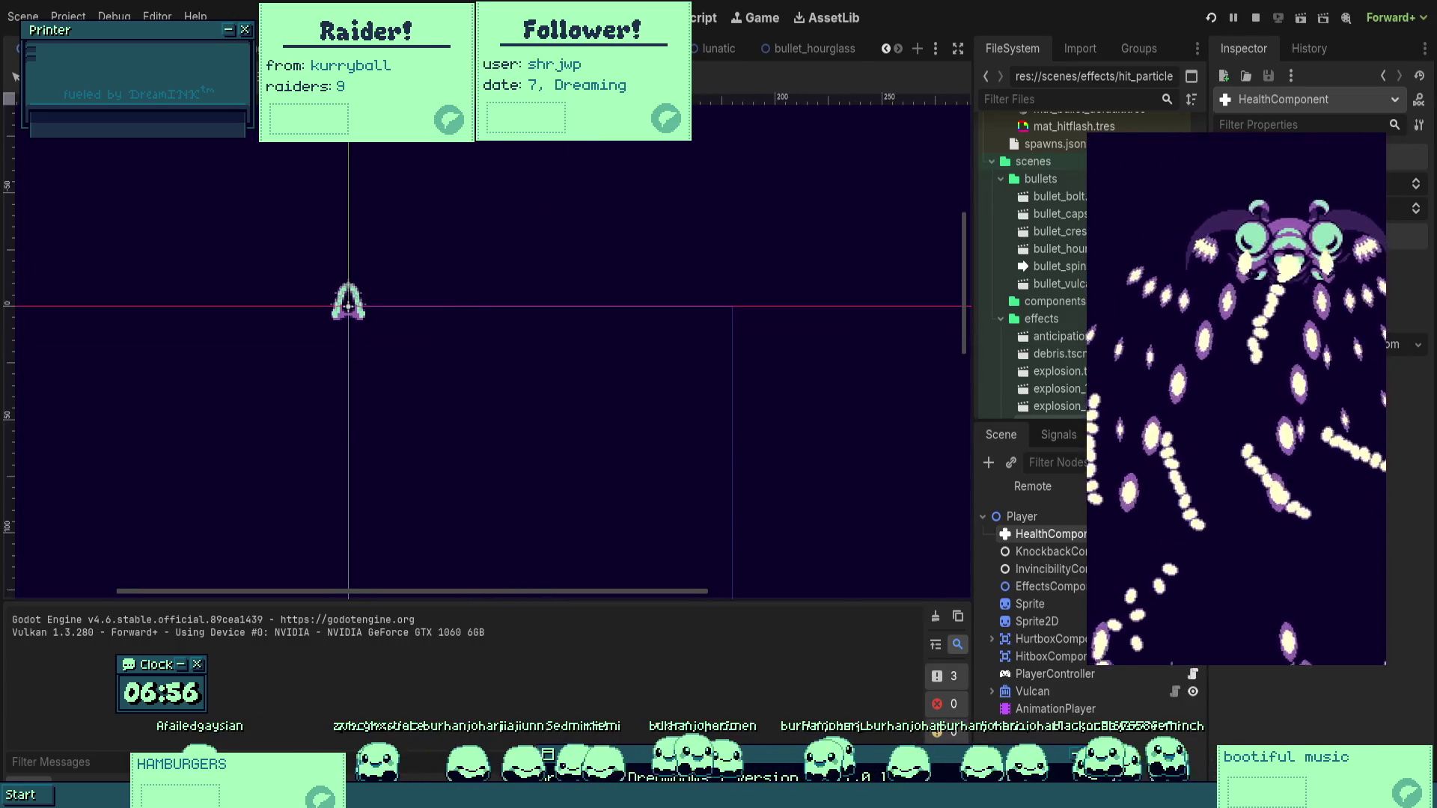
key(Down)
key(Down)
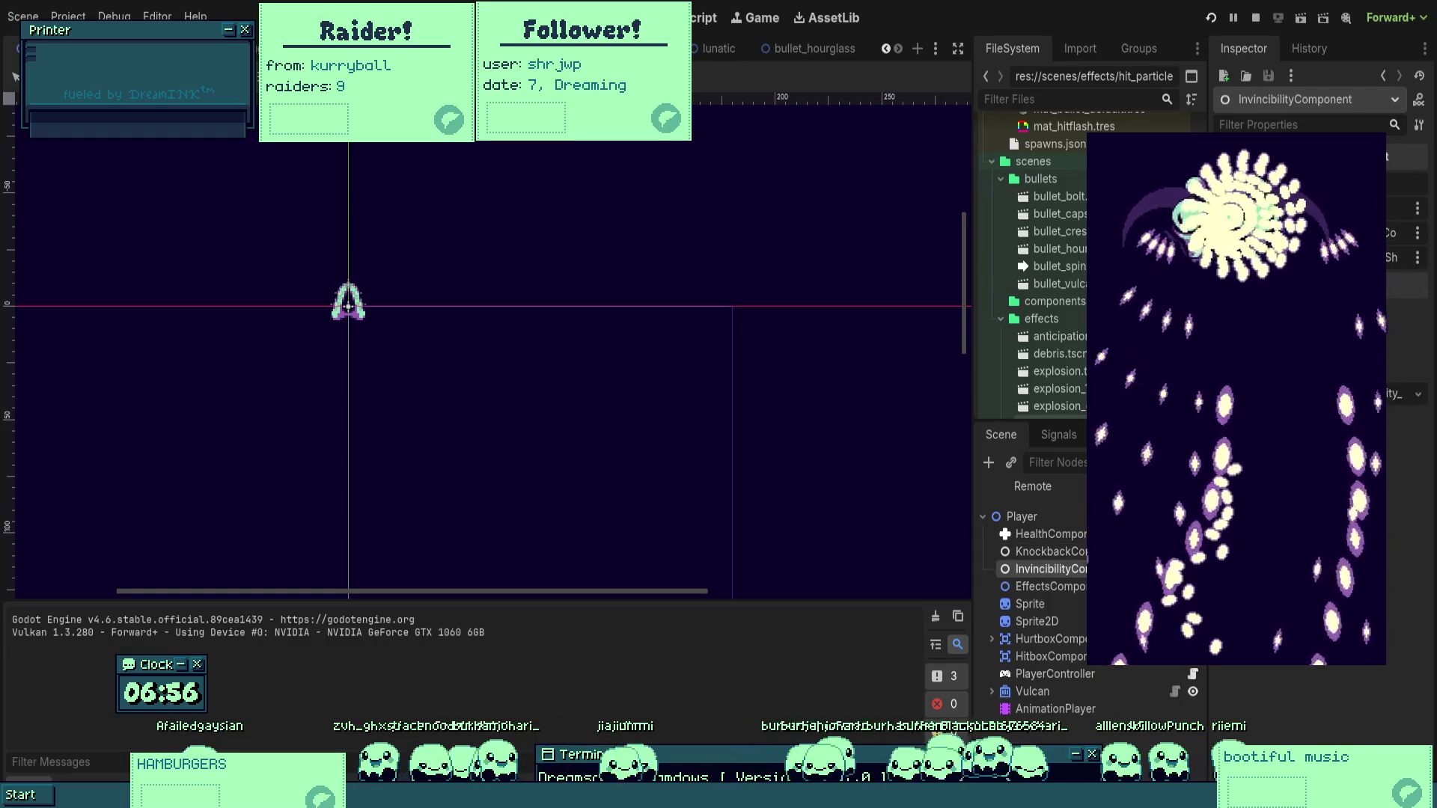
key(Up)
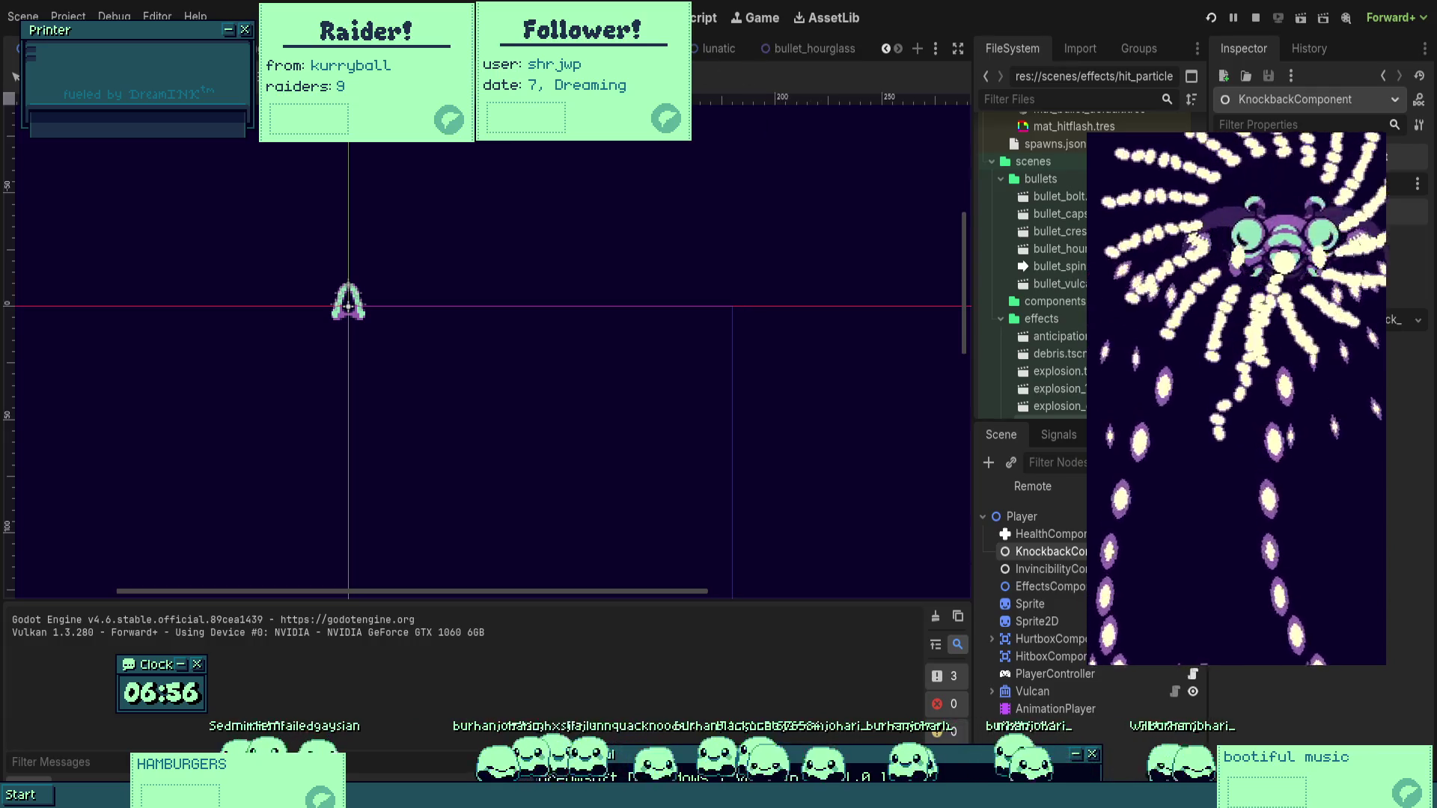
scroll(778, 120, up, 1)
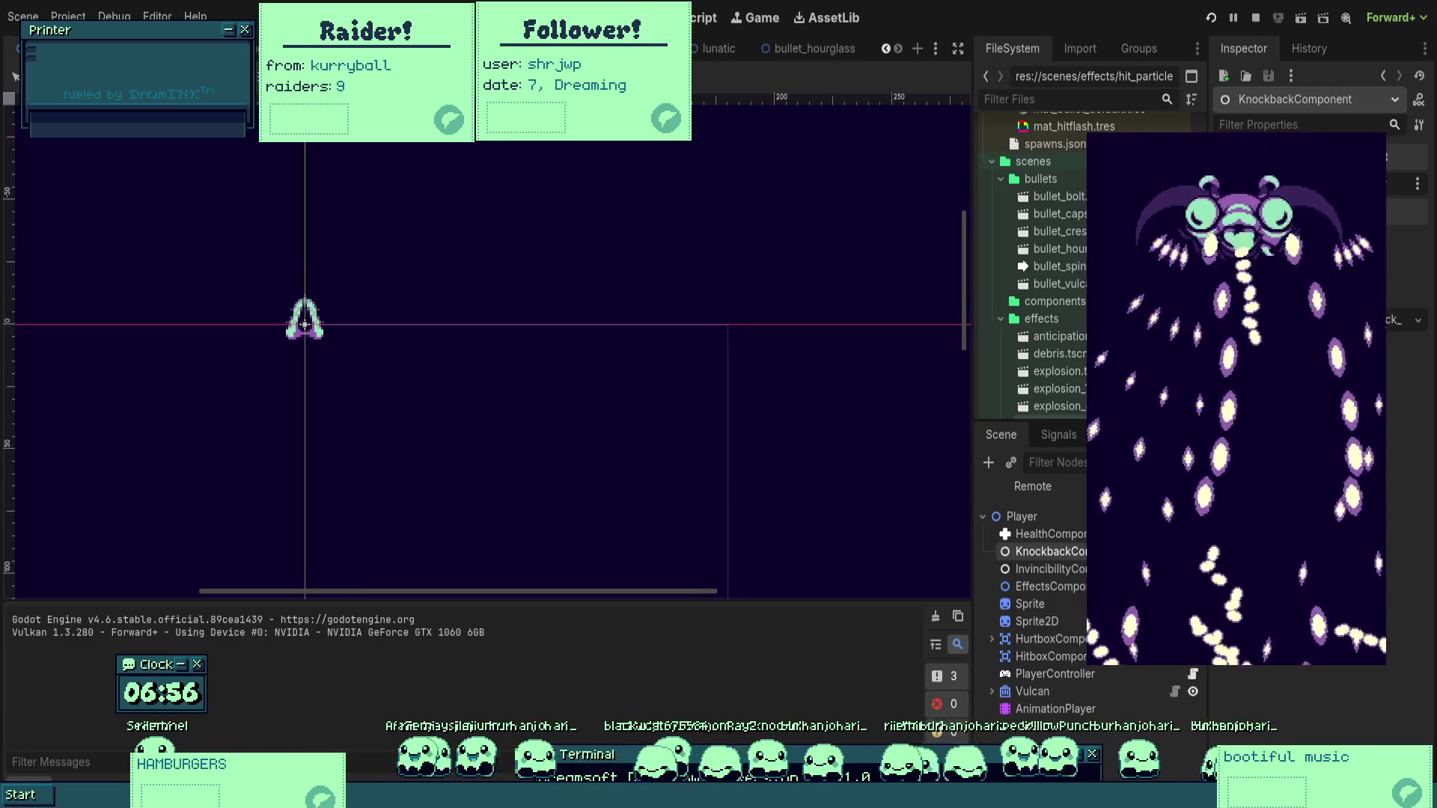
Open the script of the Lunatic scene's HitFlashComponent.
click(717, 47)
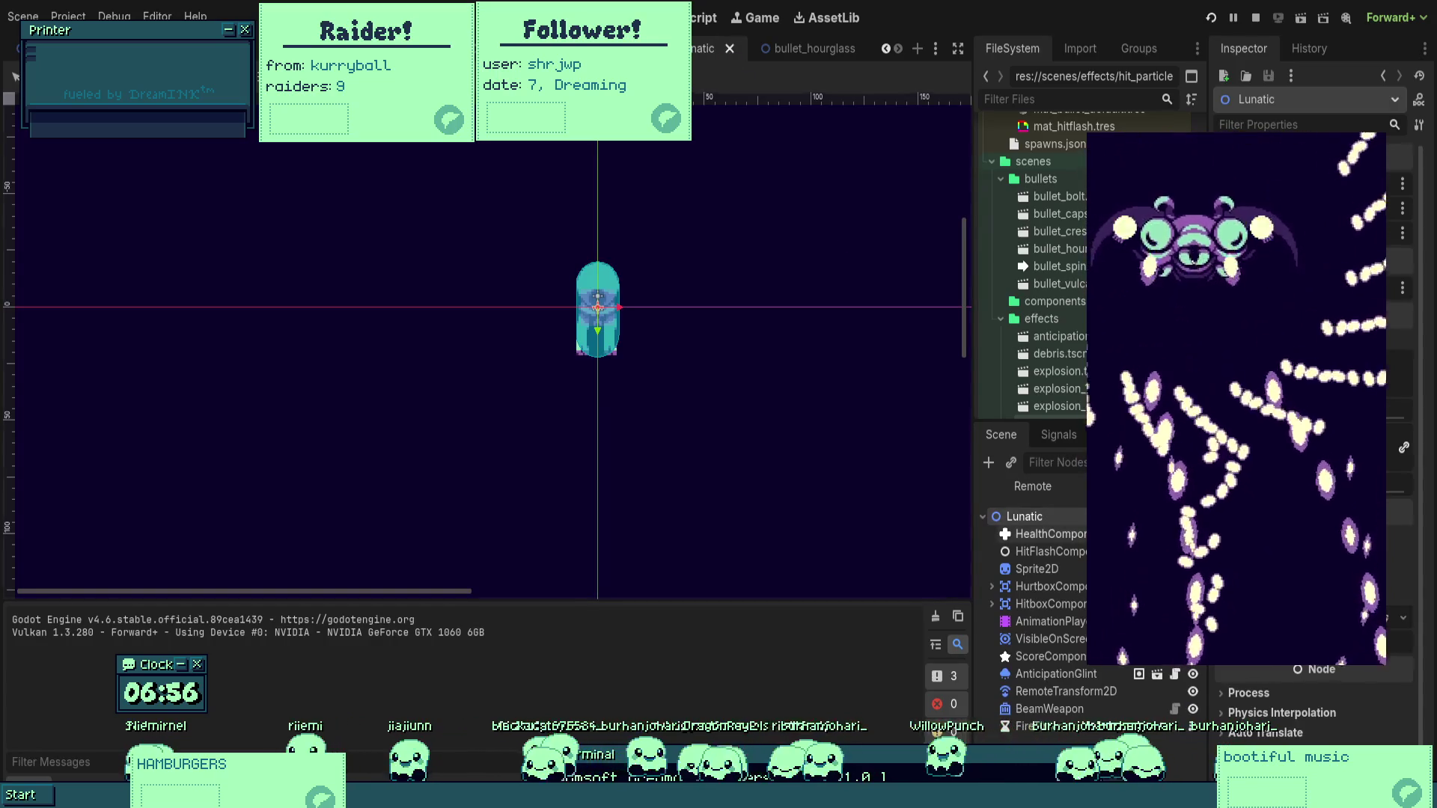
click(1048, 551)
key(ctrl+F3)
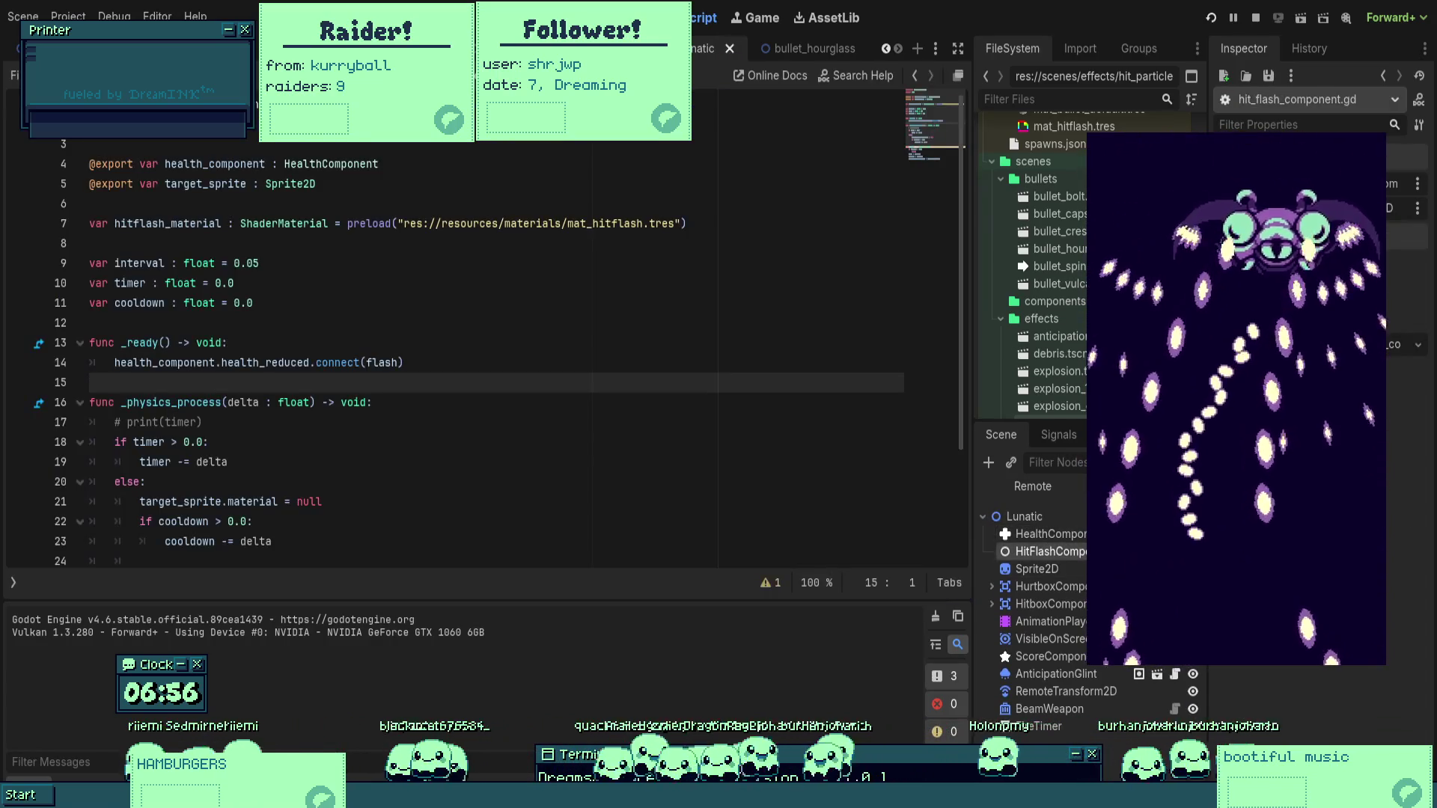
Read through hit_flash_component.gd around the _ready function and its flash logic.
click(488, 342)
scroll(488, 333, down, 2)
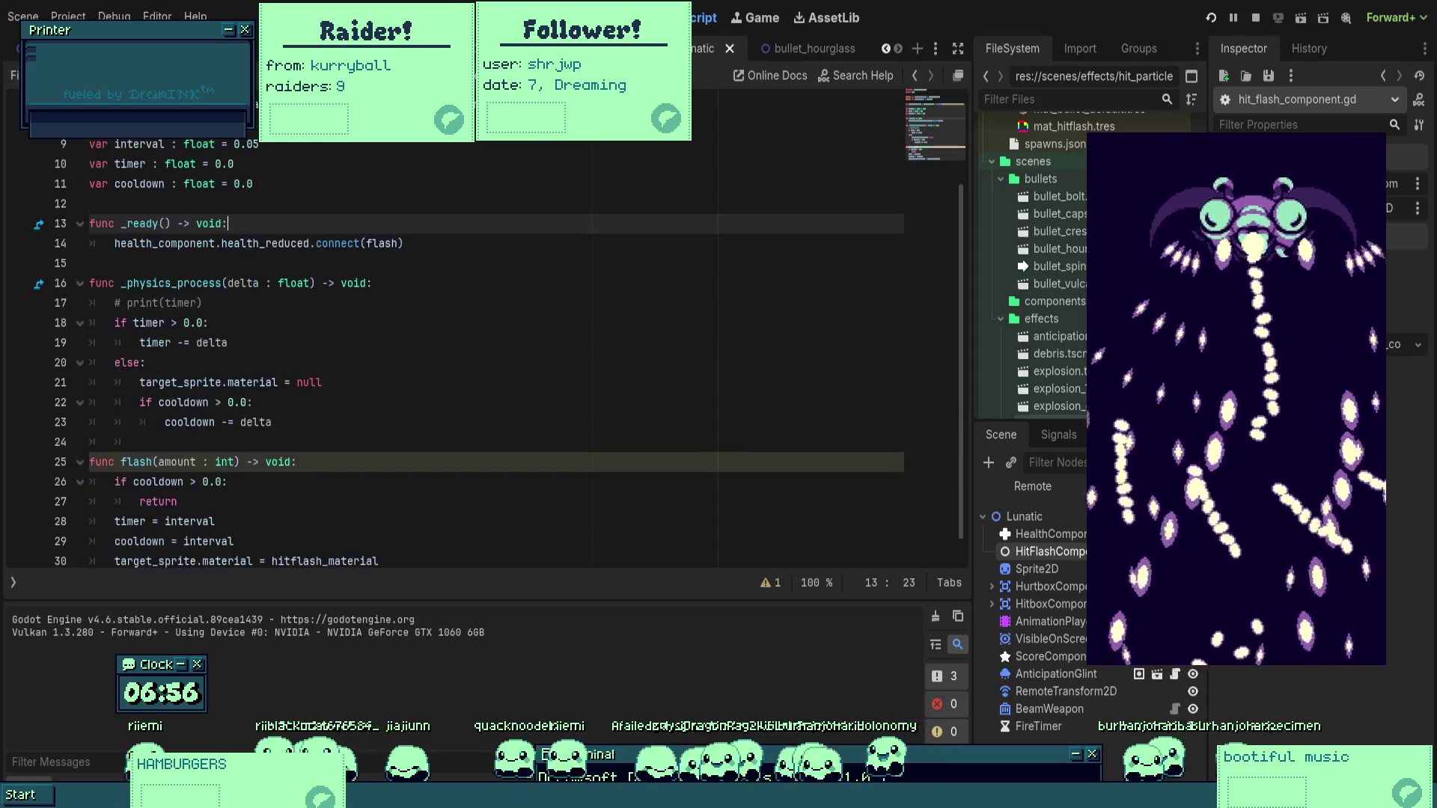
scroll(494, 320, down, 1)
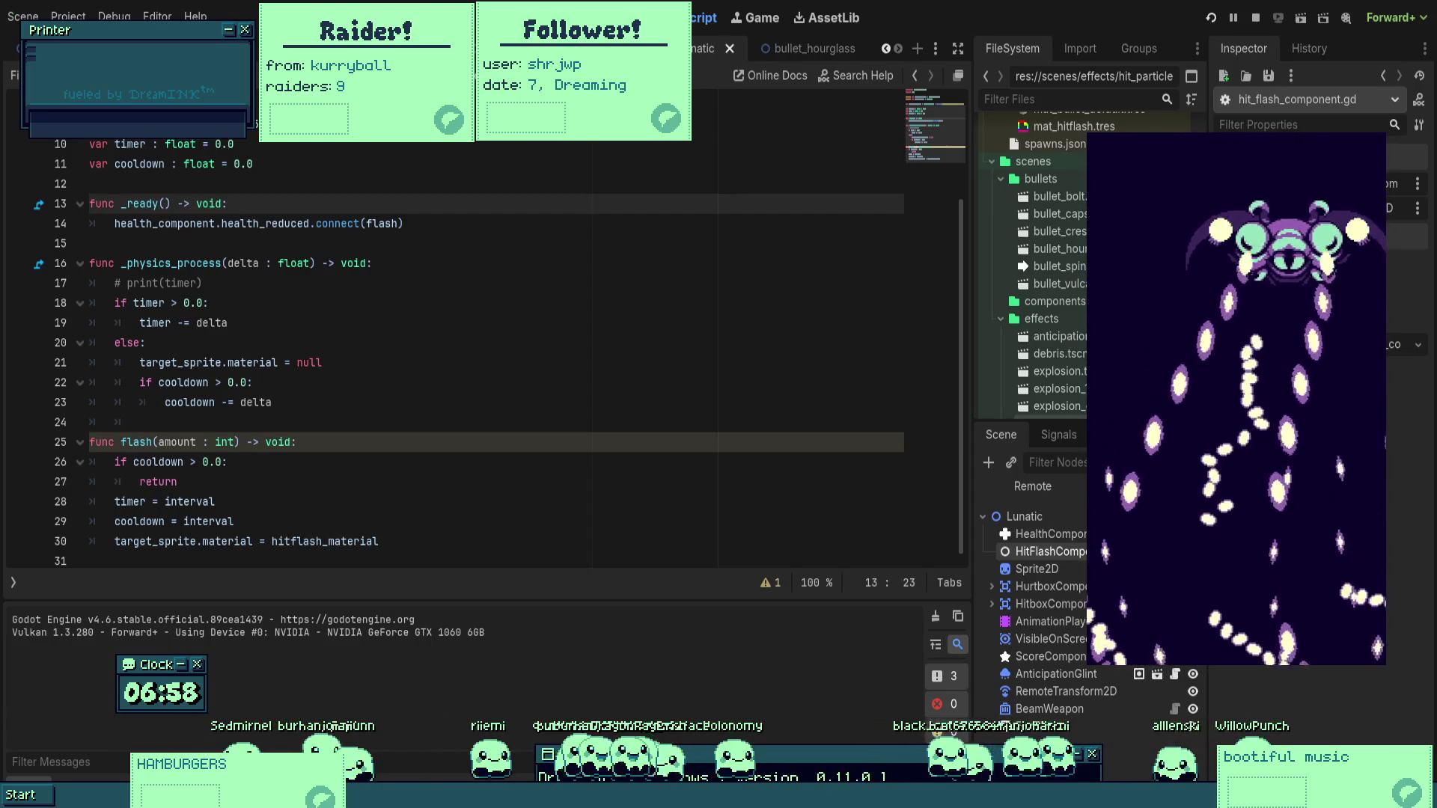
click(224, 243)
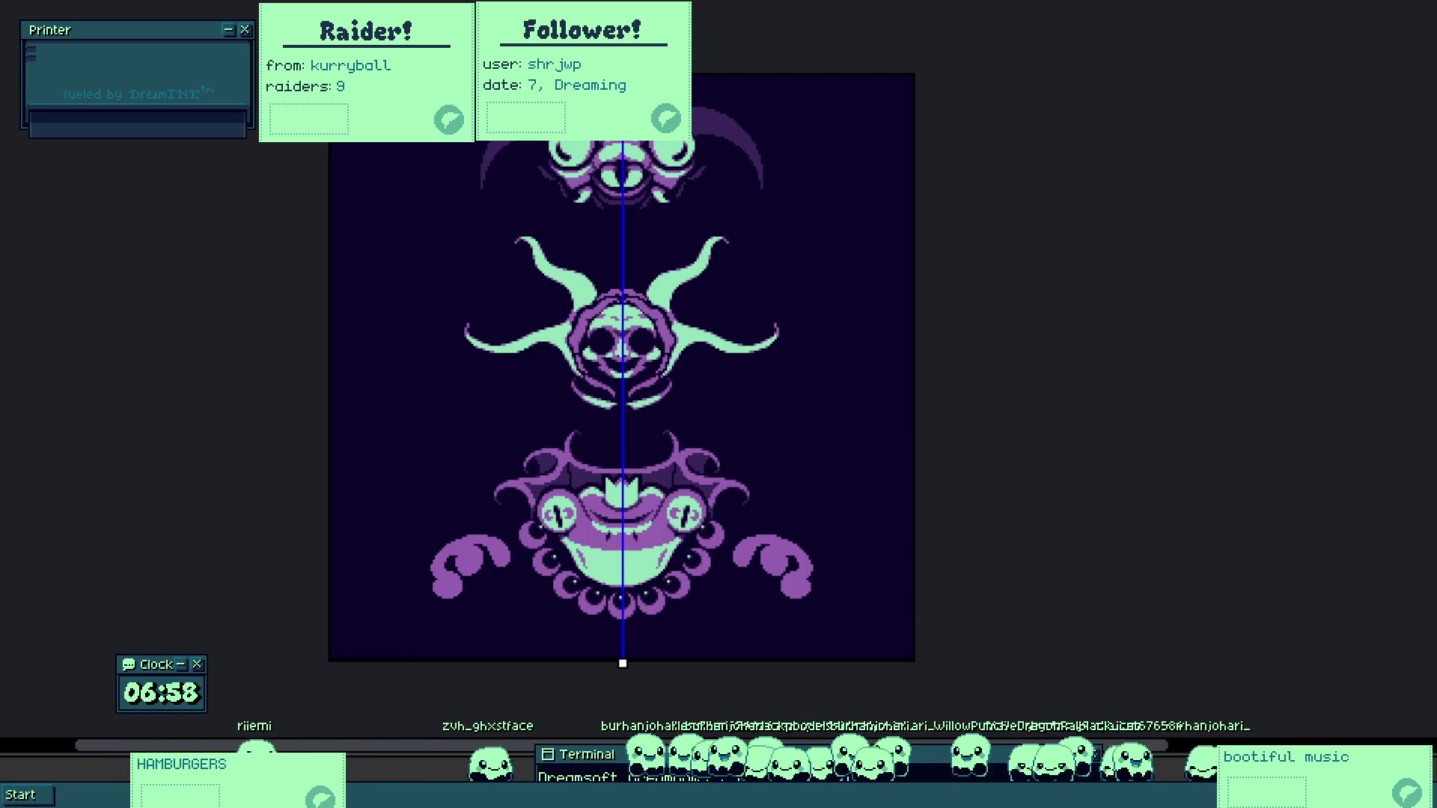
Zoom and pan the Aseprite canvas to the top moth's head.
scroll(703, 241, up, 2)
drag(908, 289, 1081, 392)
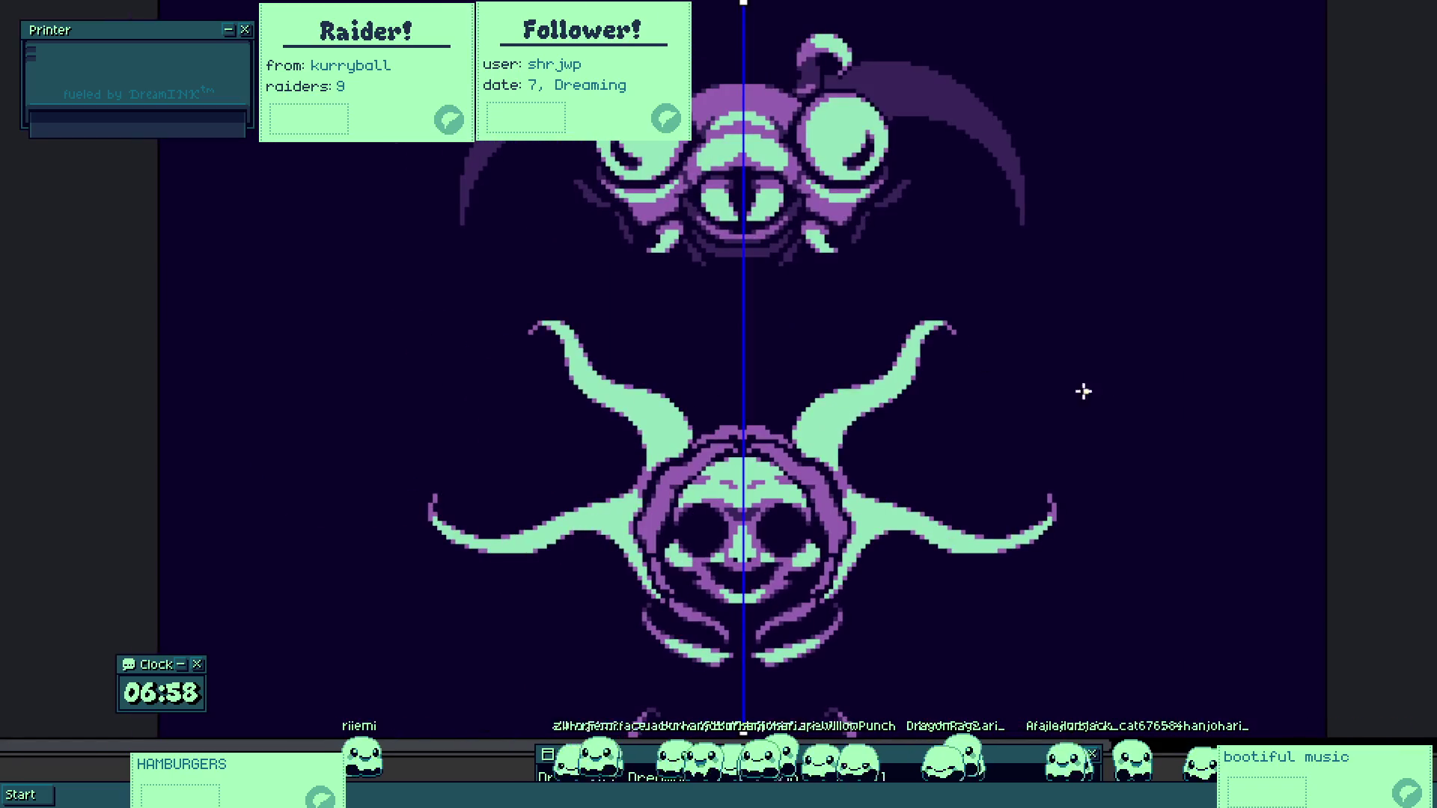
drag(953, 262, 918, 305)
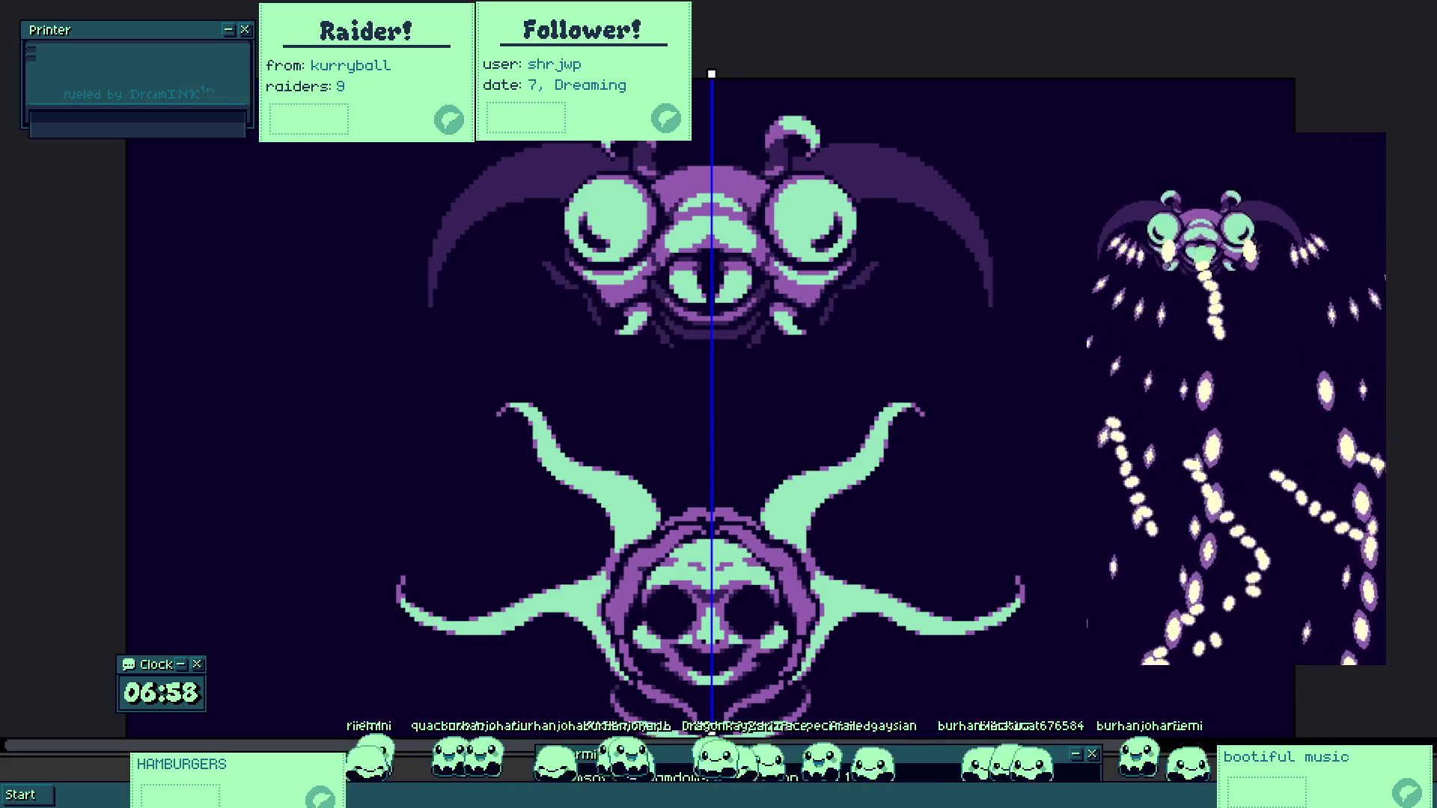
scroll(1043, 439, up, 1)
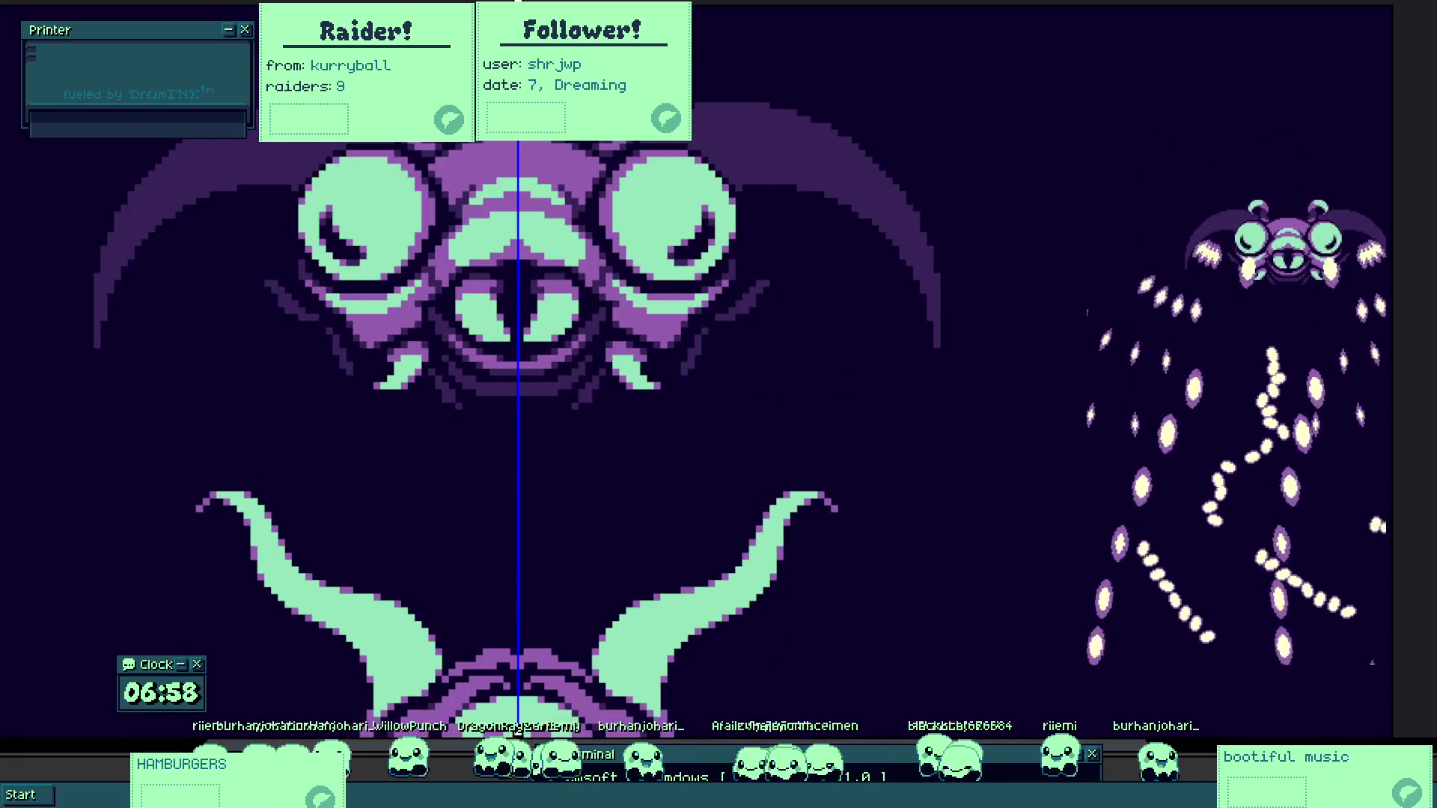
scroll(474, 460, down, 1)
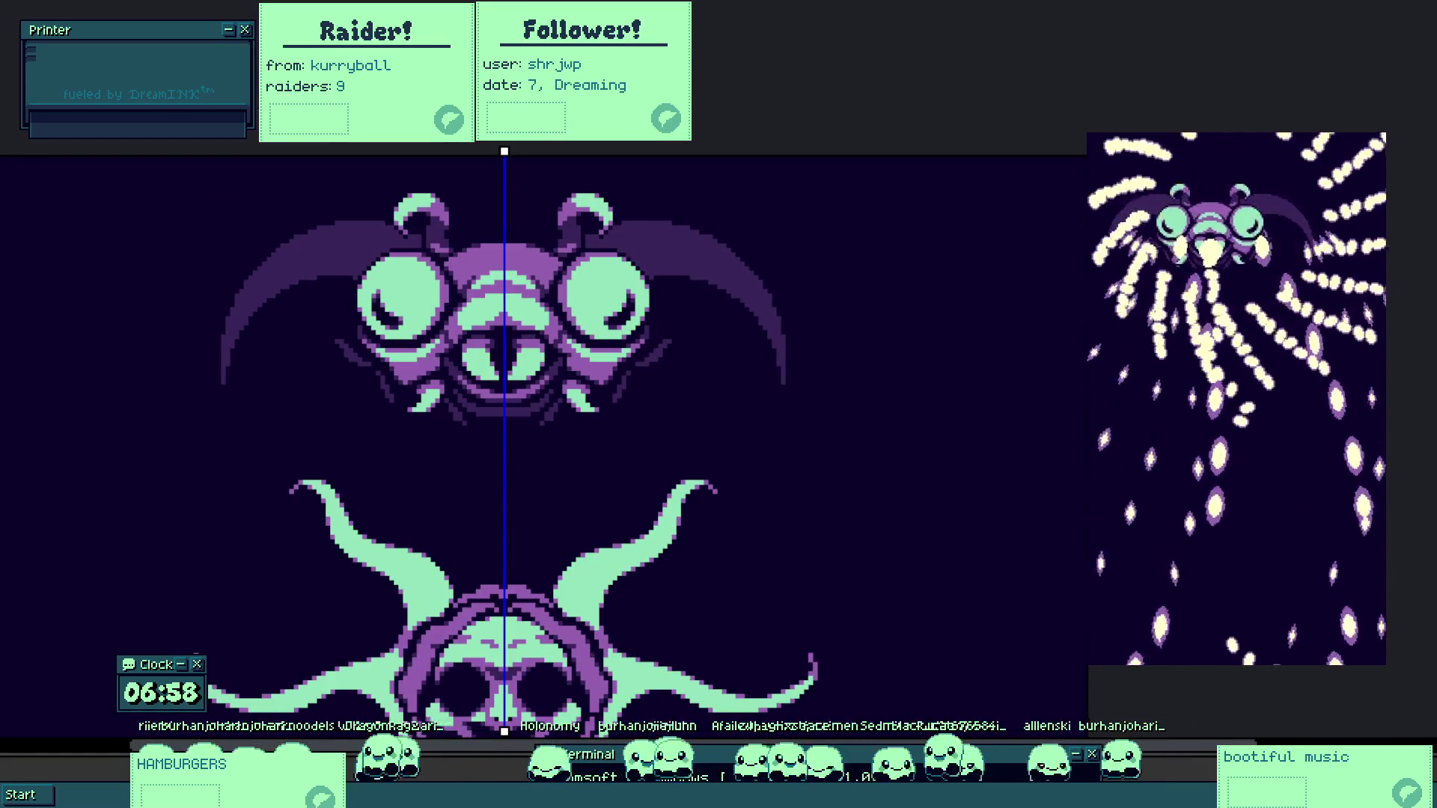
Move the boss sprite down toward the middle of the canvas.
click(295, 331)
scroll(642, 330, down, 2)
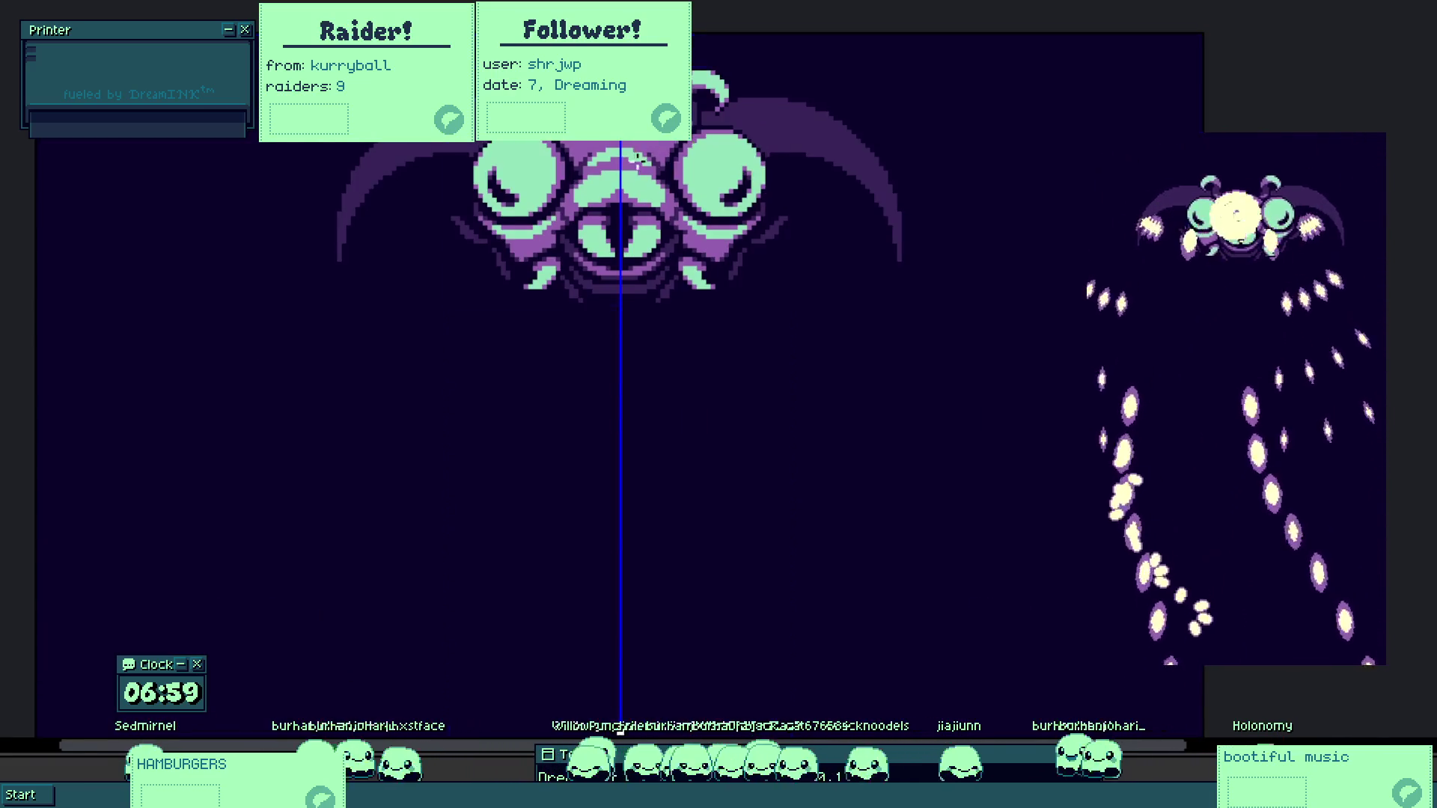
mouse_move(554, 375)
mouse_down()
mouse_move(571, 452)
mouse_move(550, 491)
mouse_move(571, 237)
mouse_move(539, 212)
mouse_move(561, 408)
mouse_move(595, 361)
mouse_up()
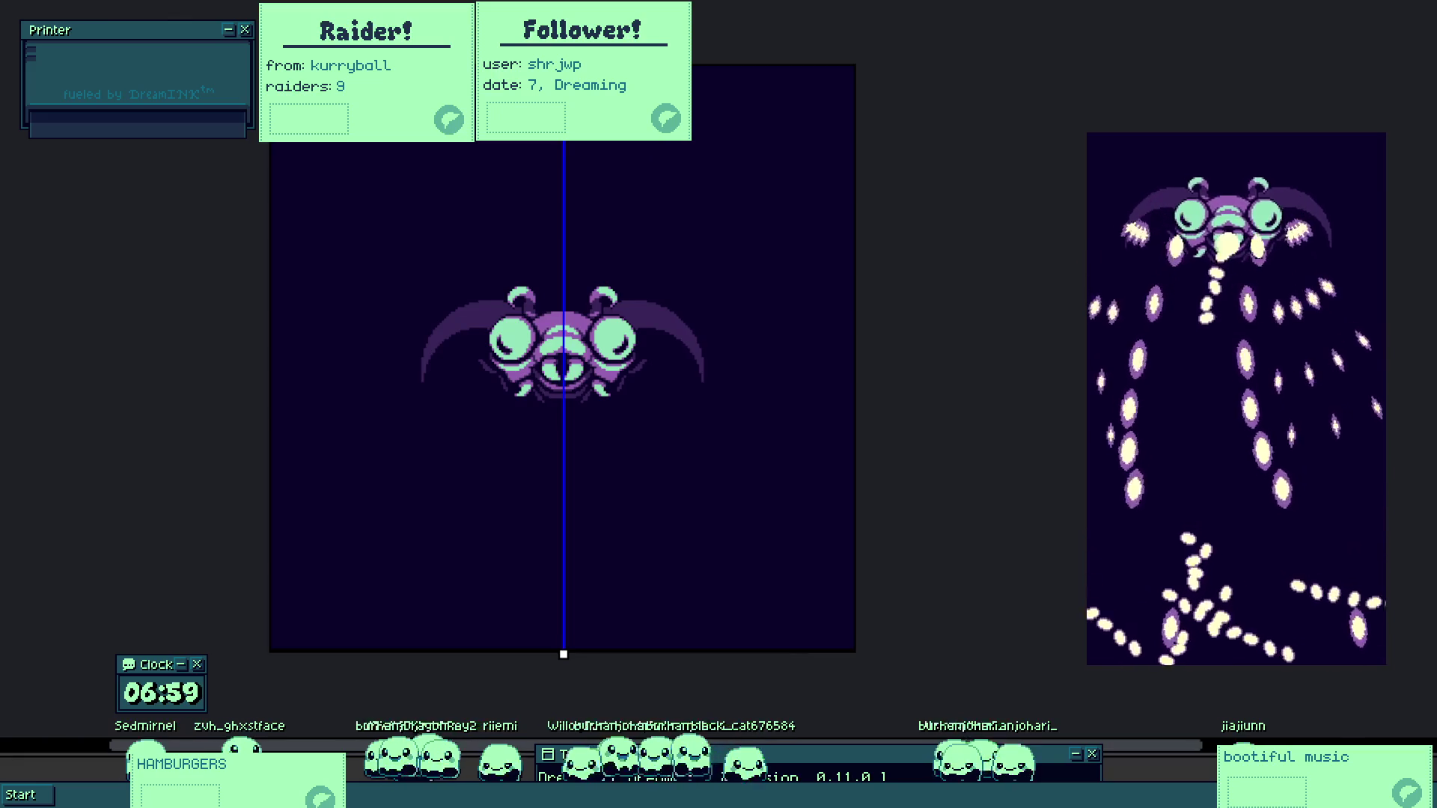
Confirm the sprite move with Enter and pan the view across the moth sprite.
key(Return)
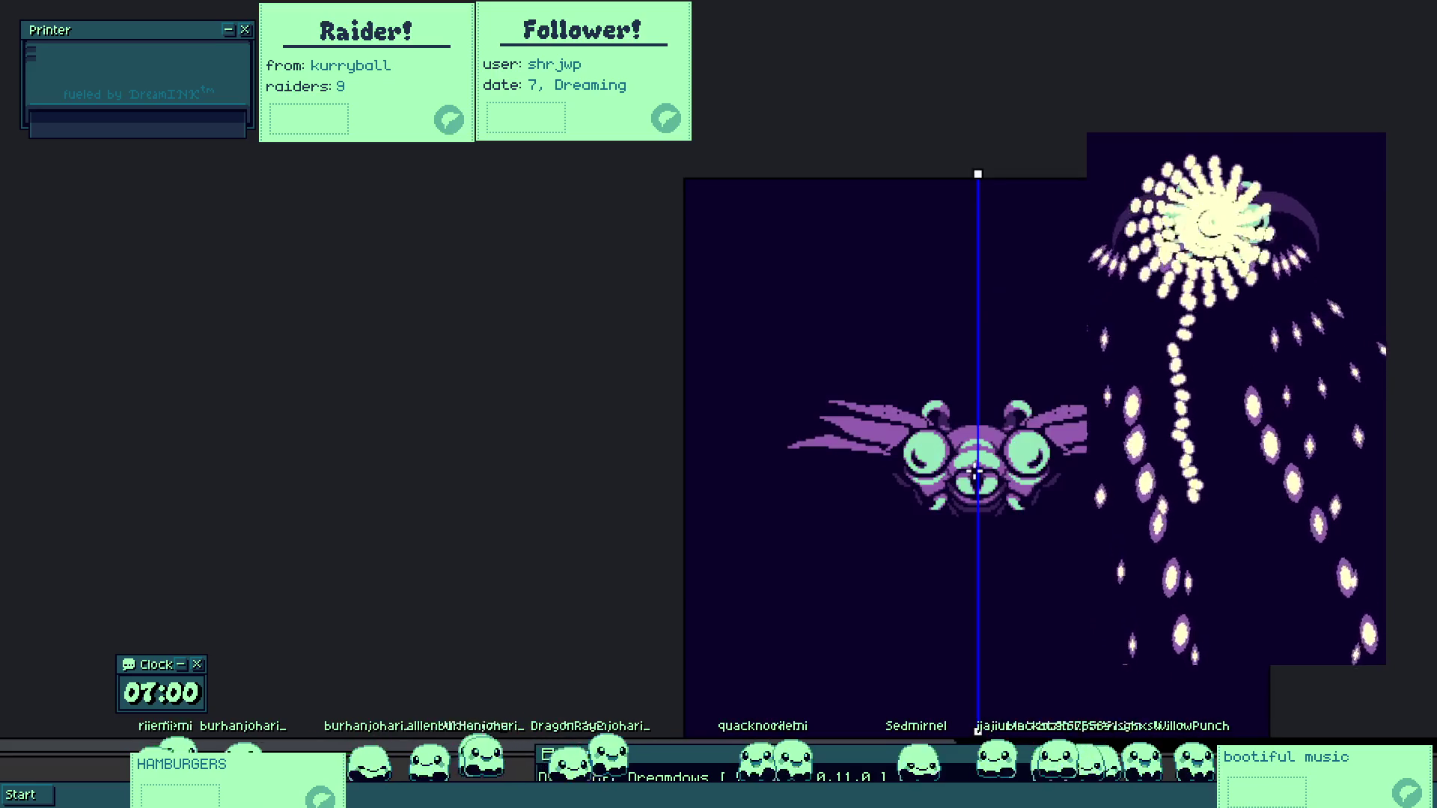
drag(945, 467, 903, 458)
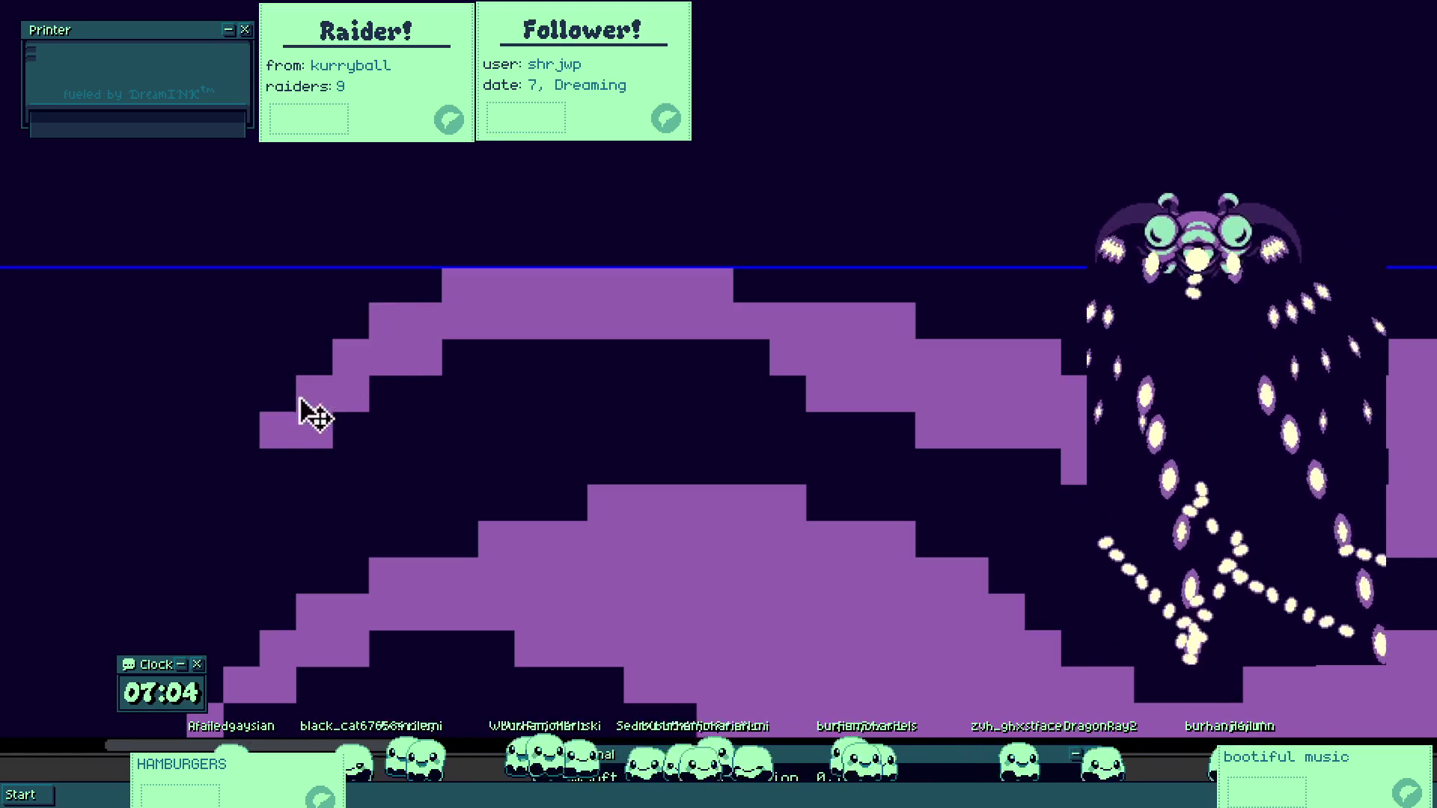
Smooth the purple wing arch by erasing stray pixels and painting new ones along its top.
click(278, 431)
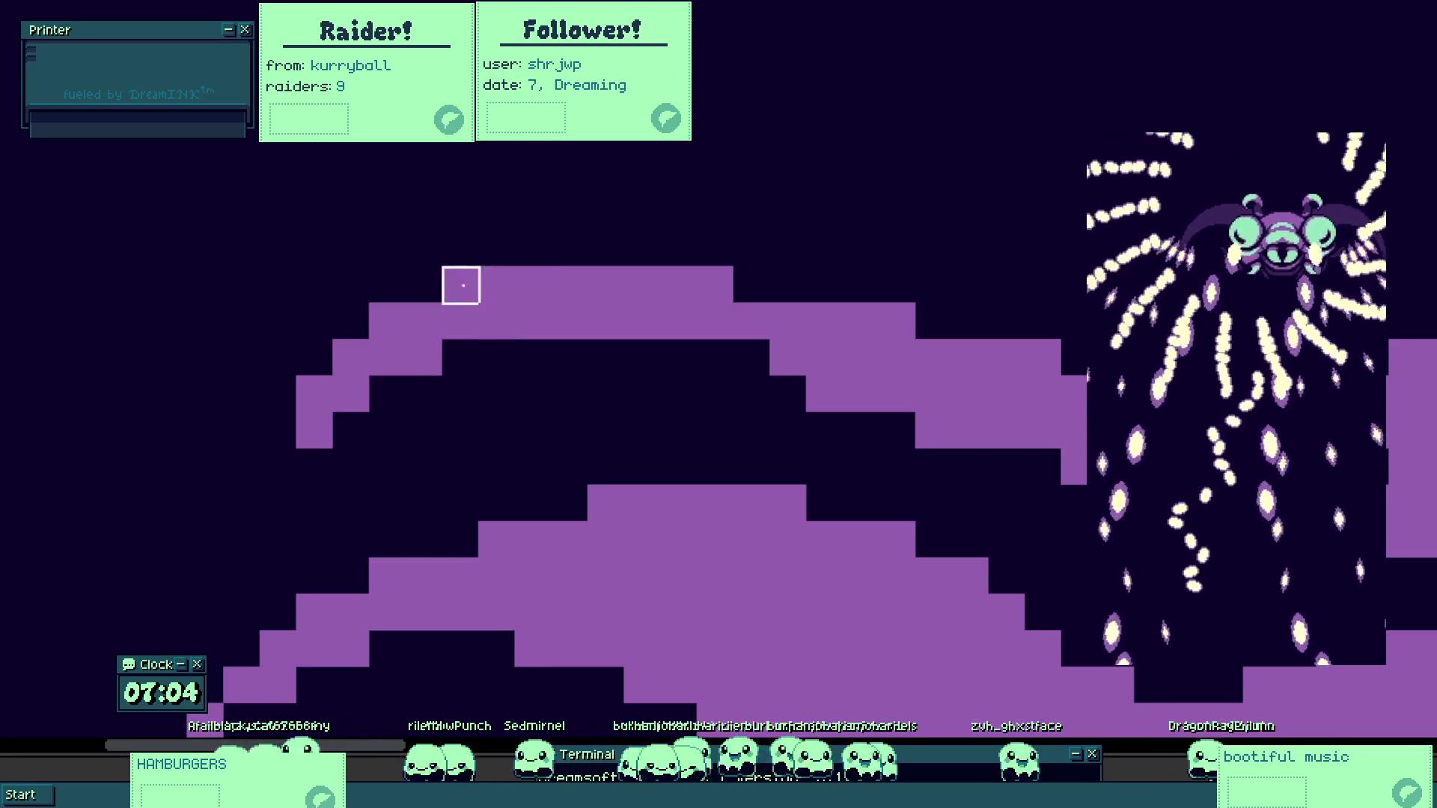
click(453, 347)
click(391, 386)
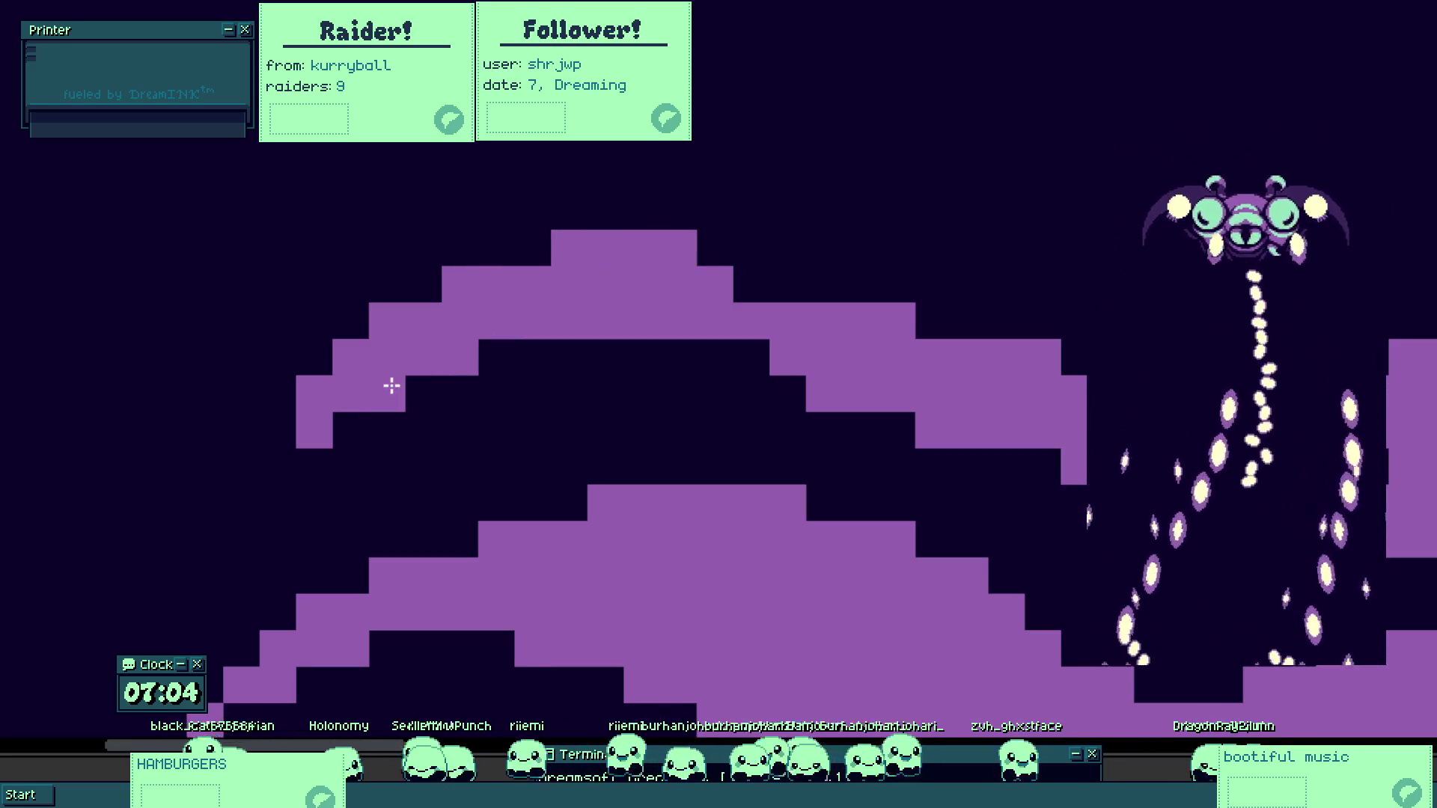
mouse_move(754, 366)
mouse_down()
mouse_move(725, 266)
mouse_move(774, 282)
mouse_move(751, 247)
mouse_up()
click(613, 385)
mouse_move(686, 422)
mouse_down()
mouse_move(686, 455)
mouse_move(796, 456)
mouse_move(761, 470)
mouse_up()
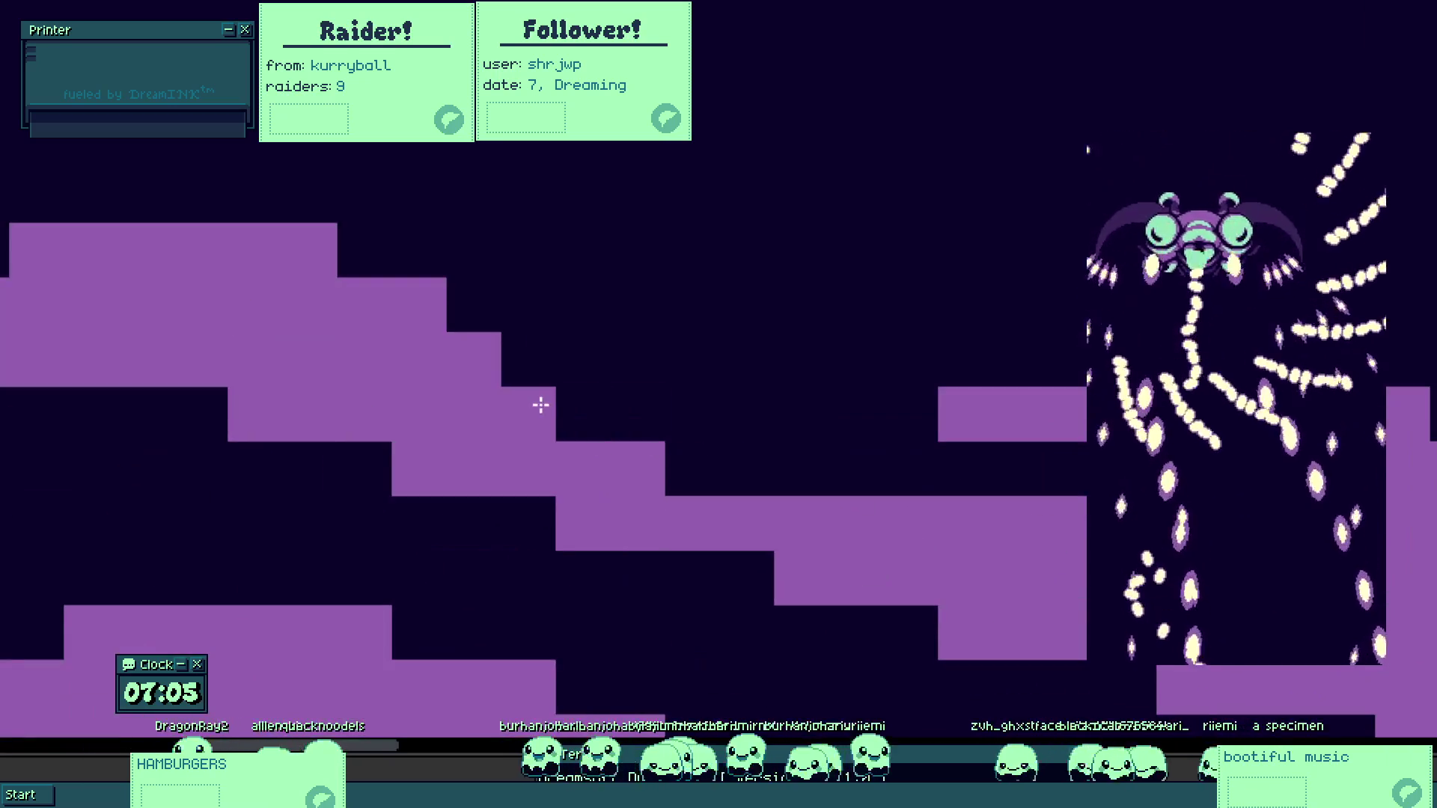
Fill about a dozen empty cells with purple terrain, then shift the framed moth artwork up-right.
click(693, 459)
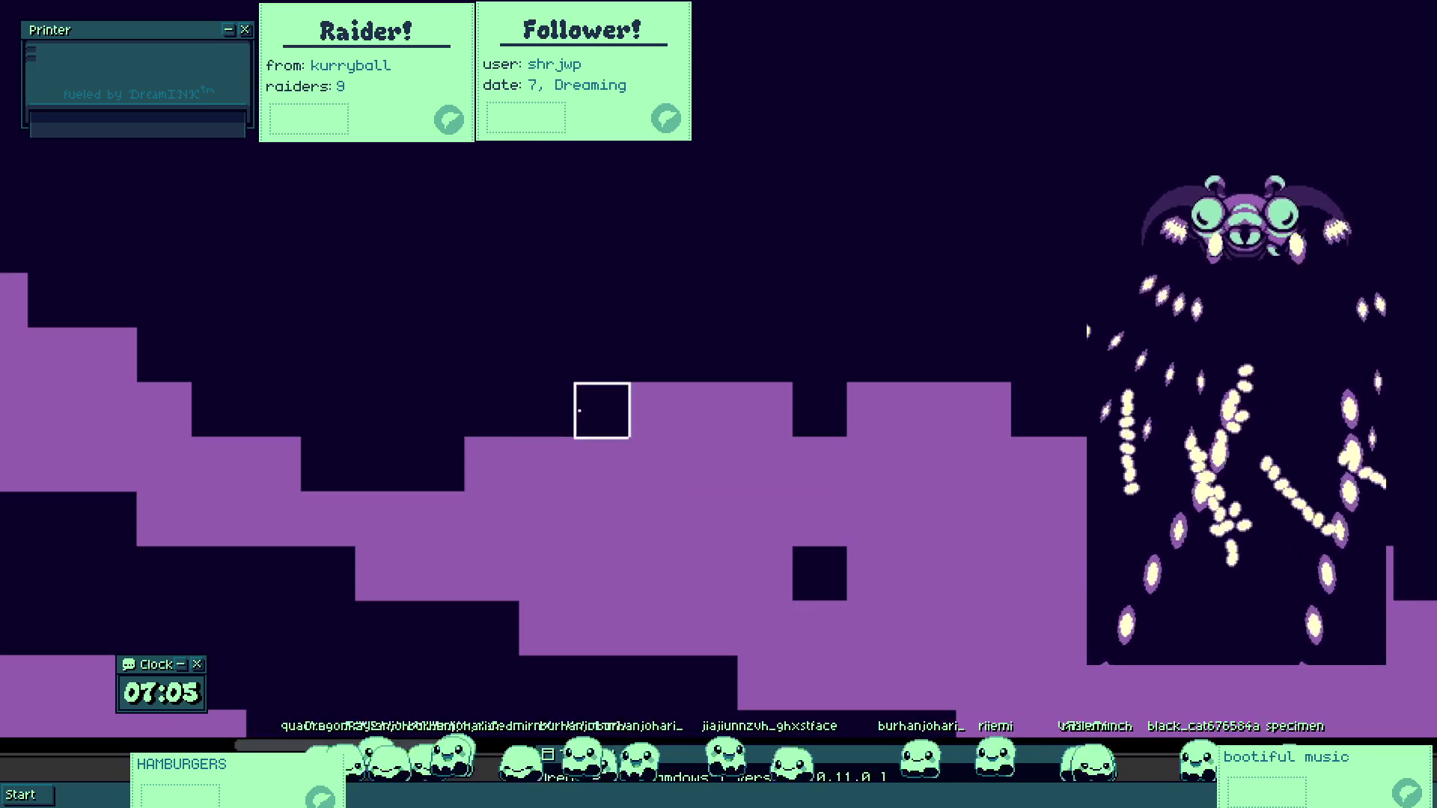
click(815, 417)
click(591, 416)
click(744, 347)
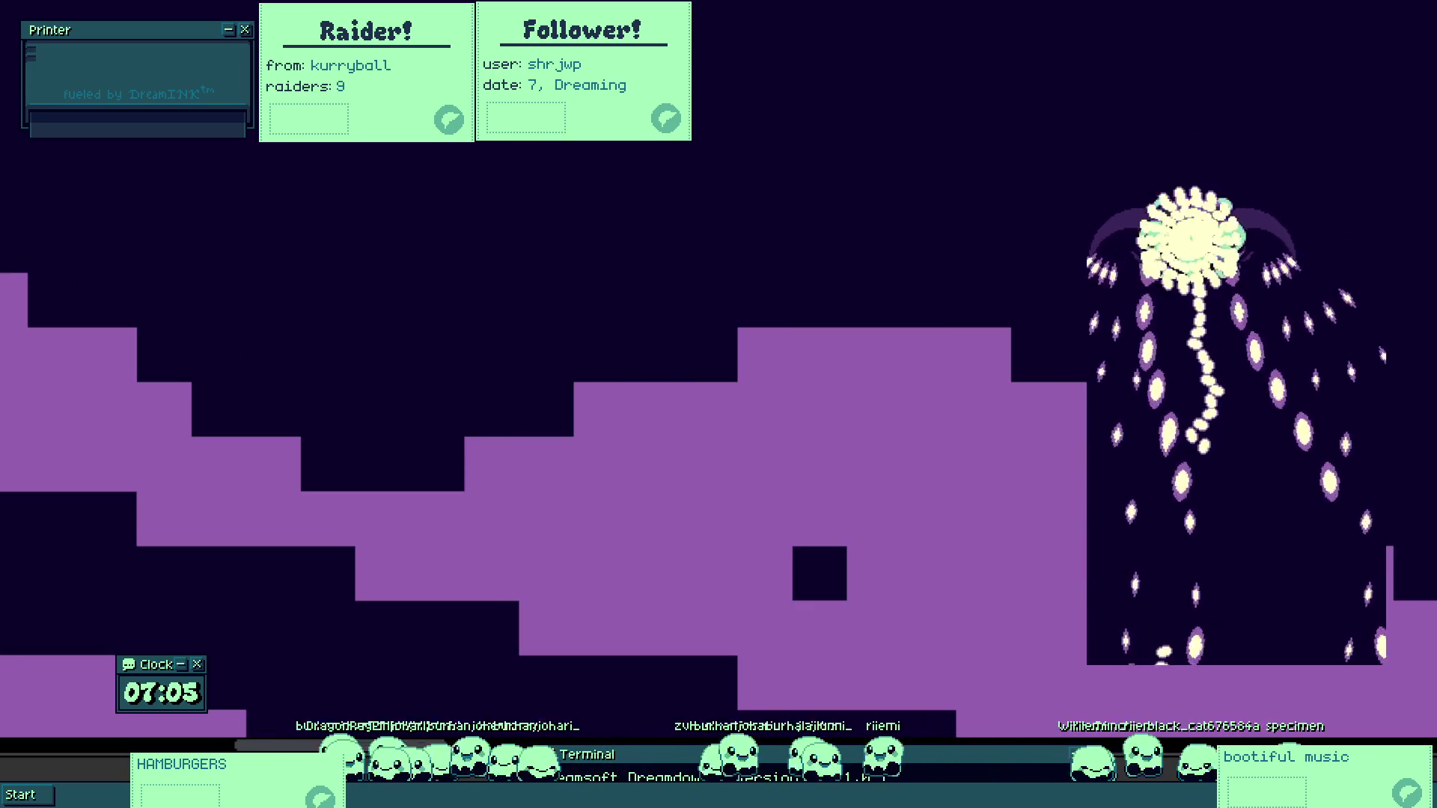
click(808, 397)
click(994, 487)
click(1051, 516)
click(973, 453)
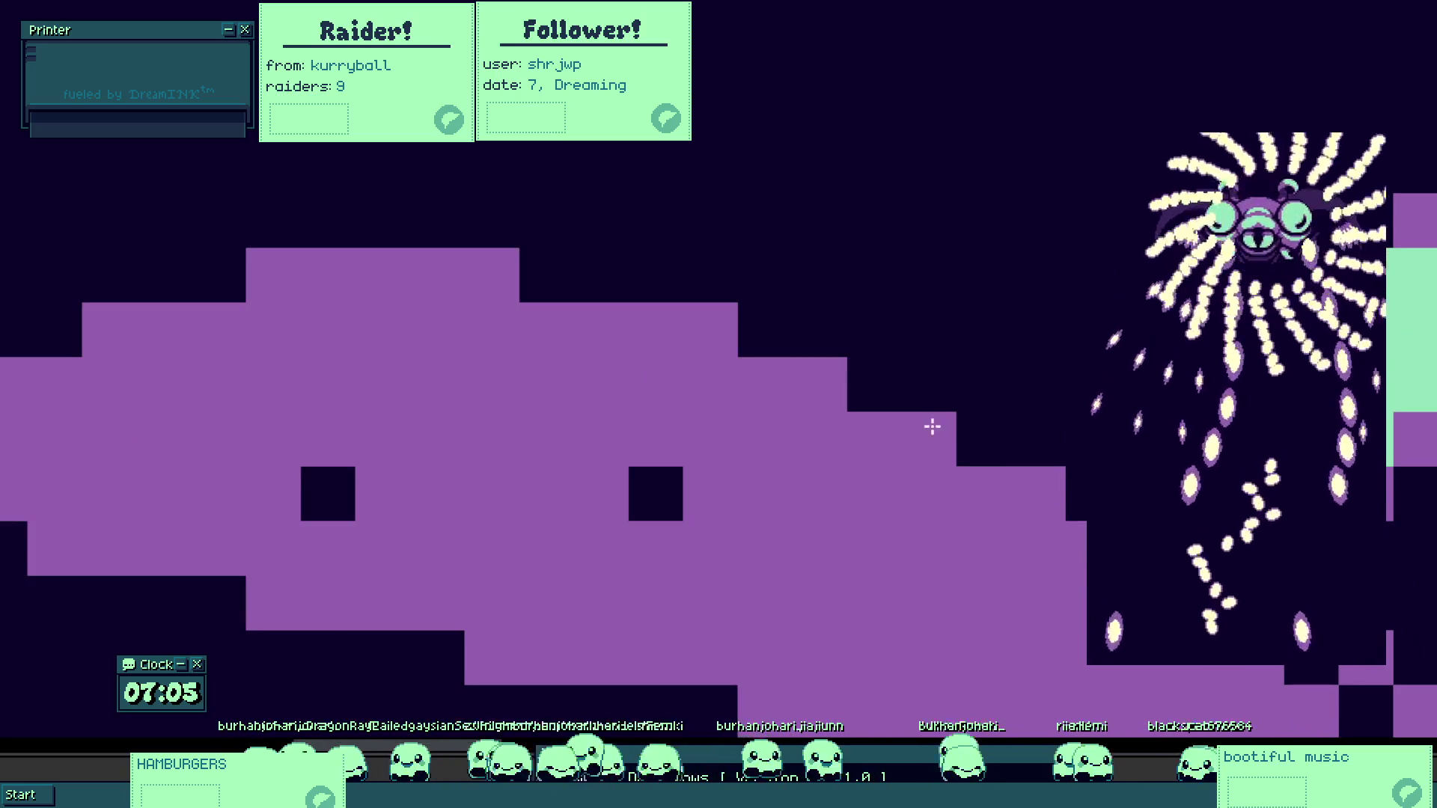
click(866, 384)
click(779, 344)
click(535, 274)
click(778, 342)
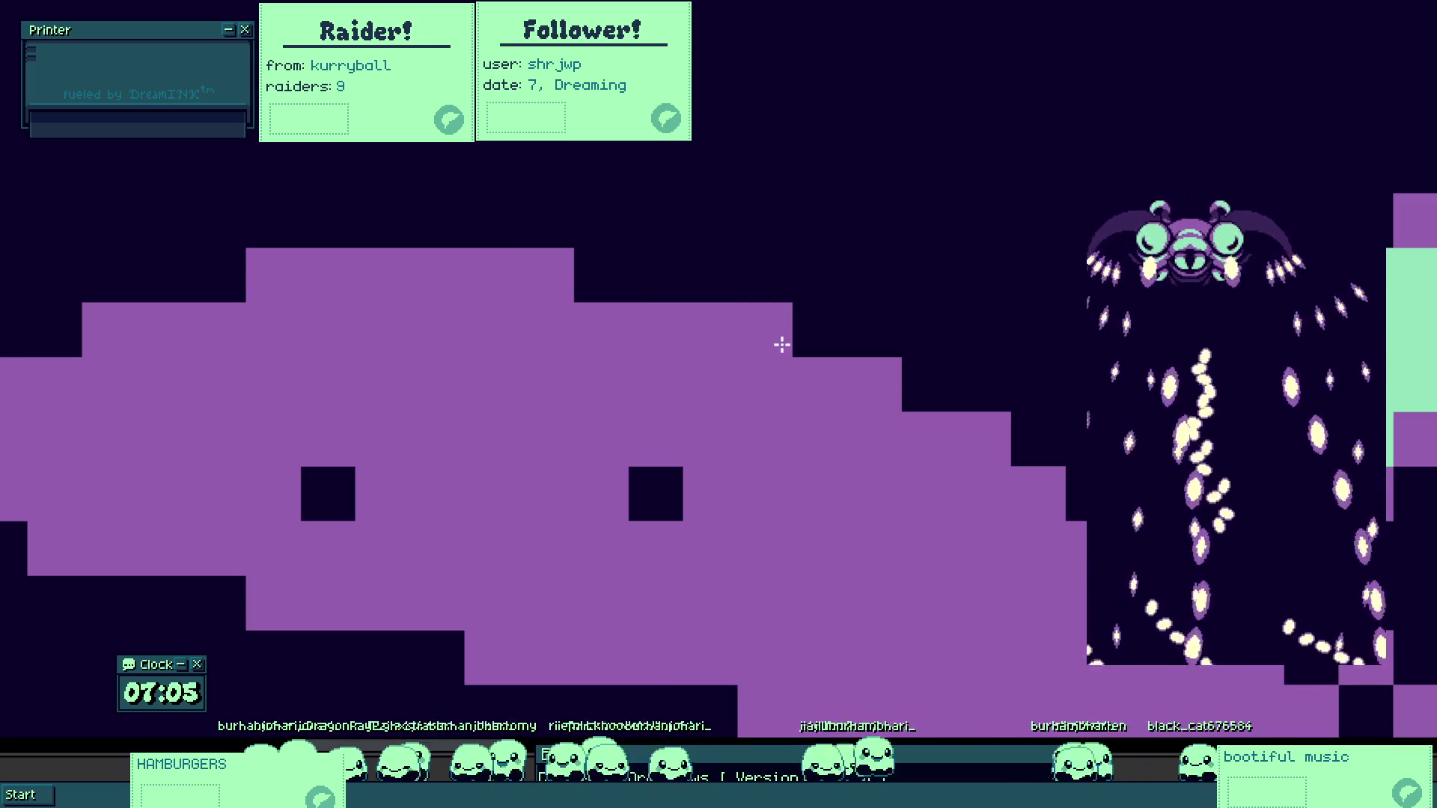
click(620, 298)
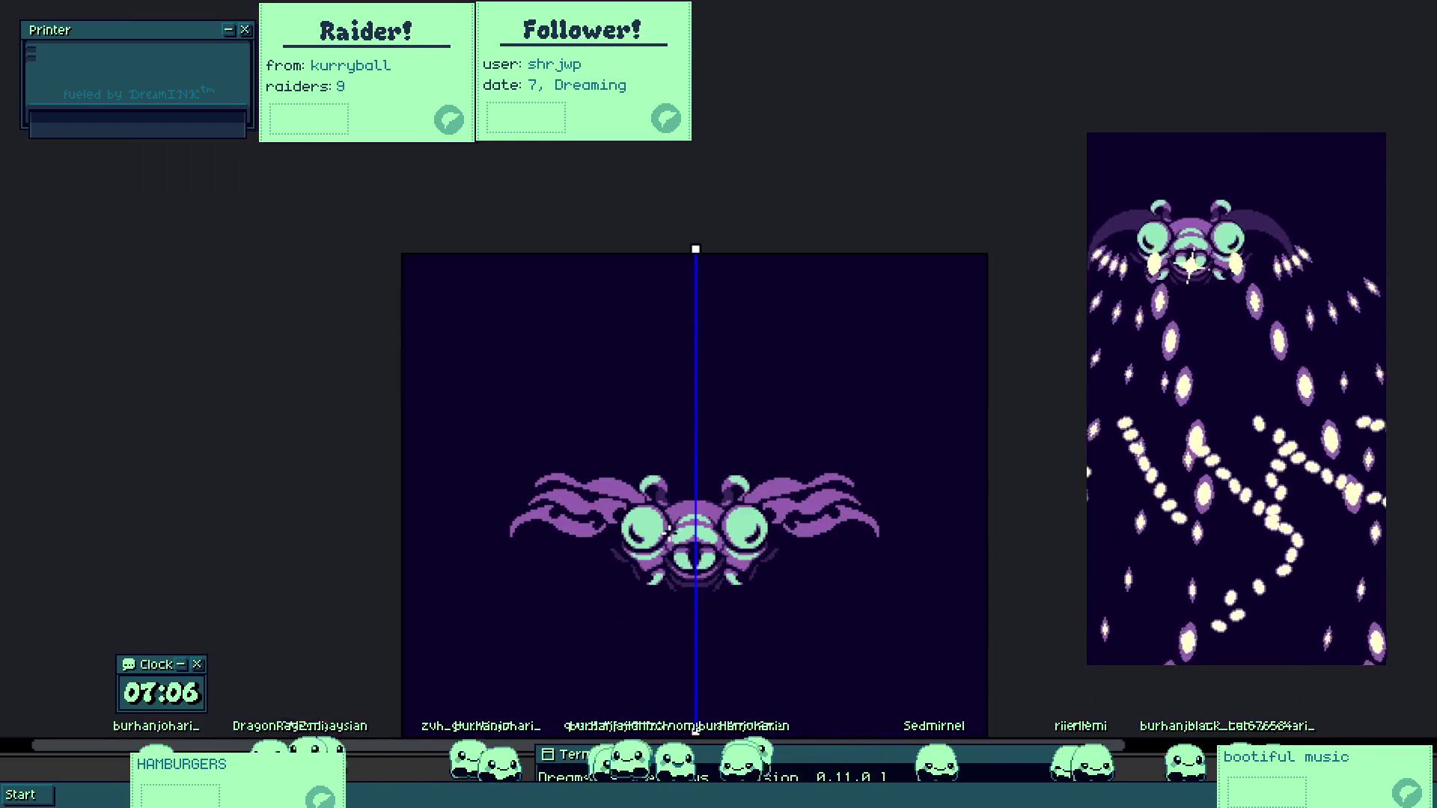
drag(711, 602, 721, 574)
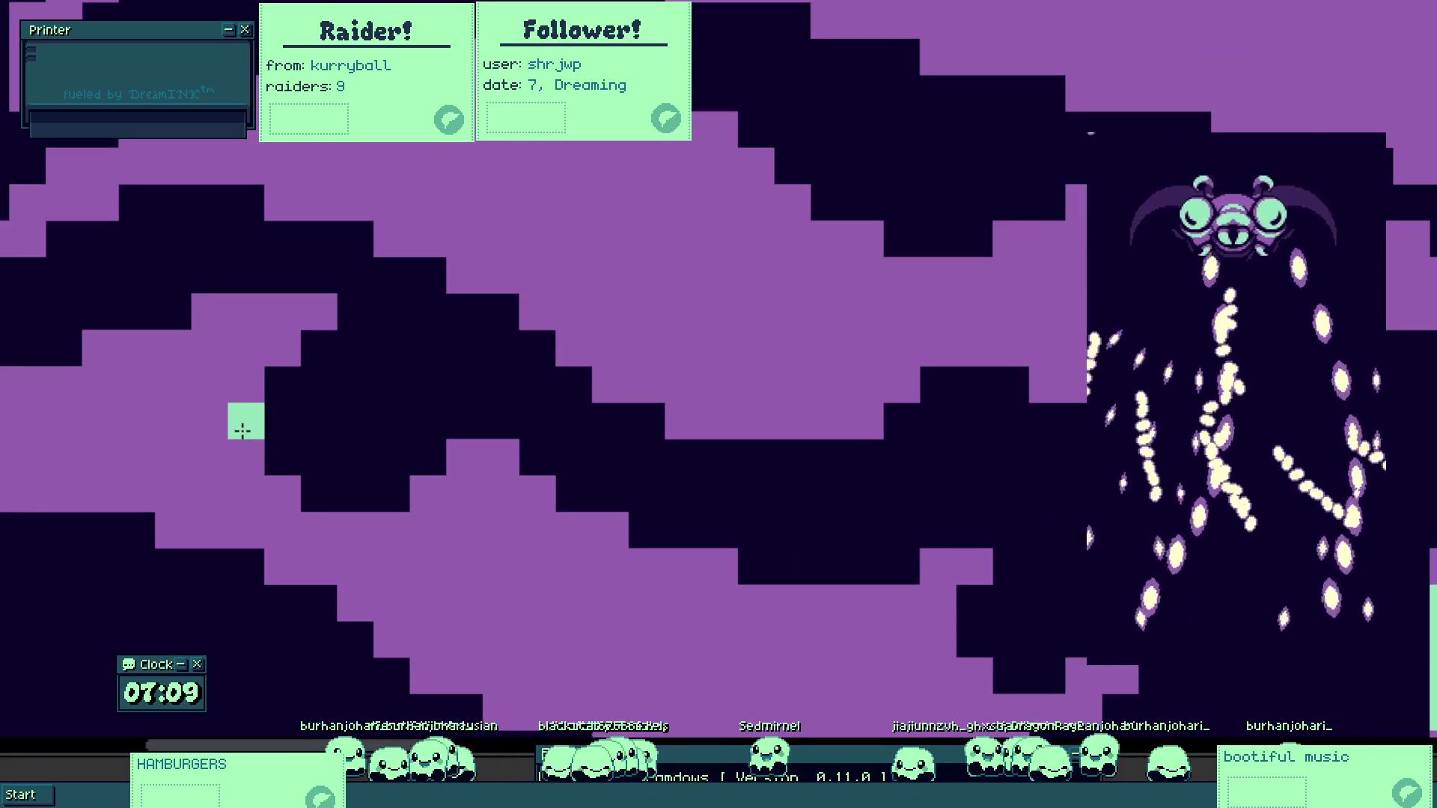
Paint a light-green trail of cells diagonally across the purple maze backdrop.
mouse_move(243, 430)
mouse_down()
mouse_move(242, 469)
mouse_move(271, 500)
mouse_move(333, 532)
mouse_move(389, 534)
mouse_up()
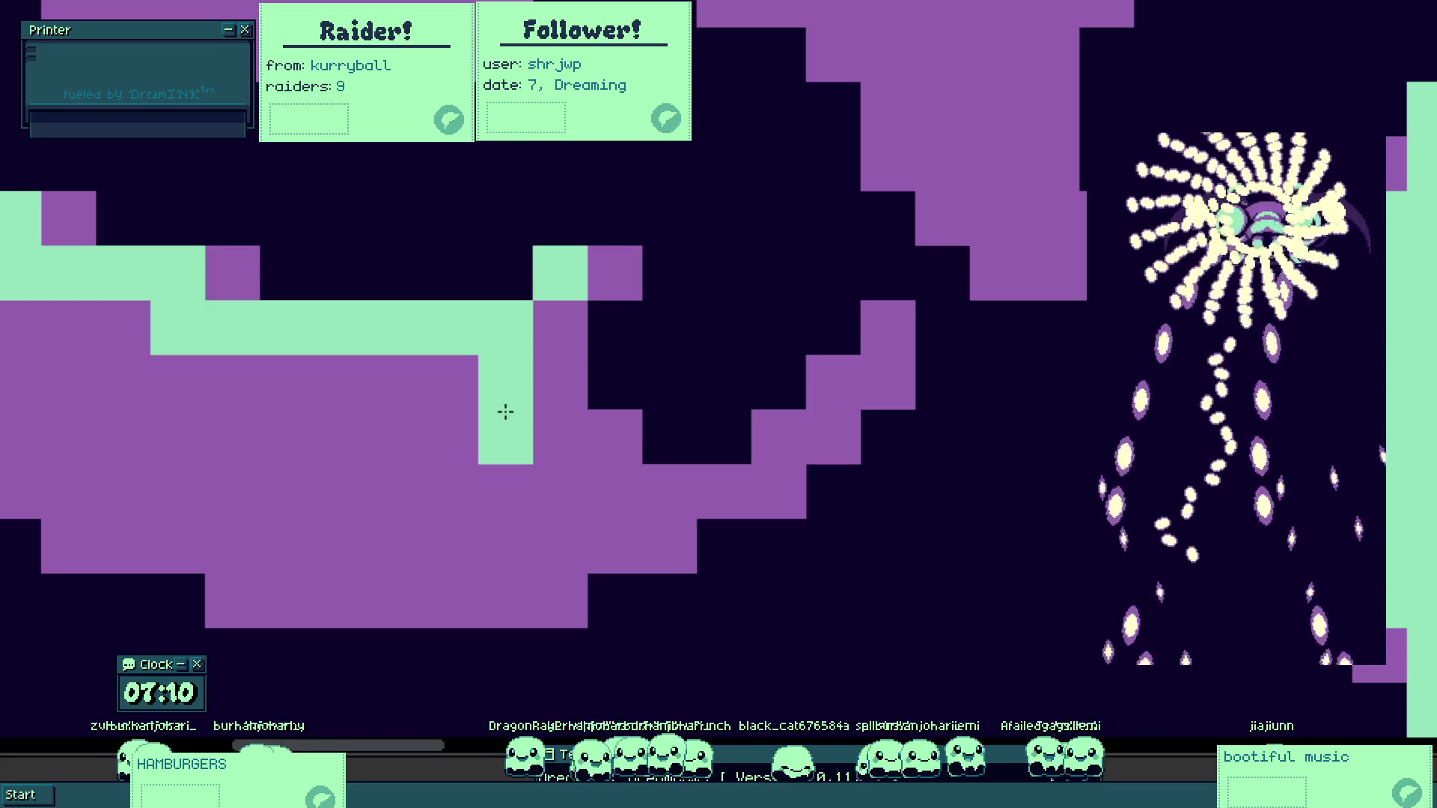
Extend the mint-green trail onto the lower-right purple strands and darken two wing pixels.
mouse_move(566, 340)
mouse_down()
mouse_move(568, 407)
mouse_move(598, 447)
mouse_move(546, 433)
mouse_move(595, 464)
mouse_move(681, 435)
mouse_move(668, 464)
mouse_move(519, 343)
mouse_move(647, 309)
mouse_up()
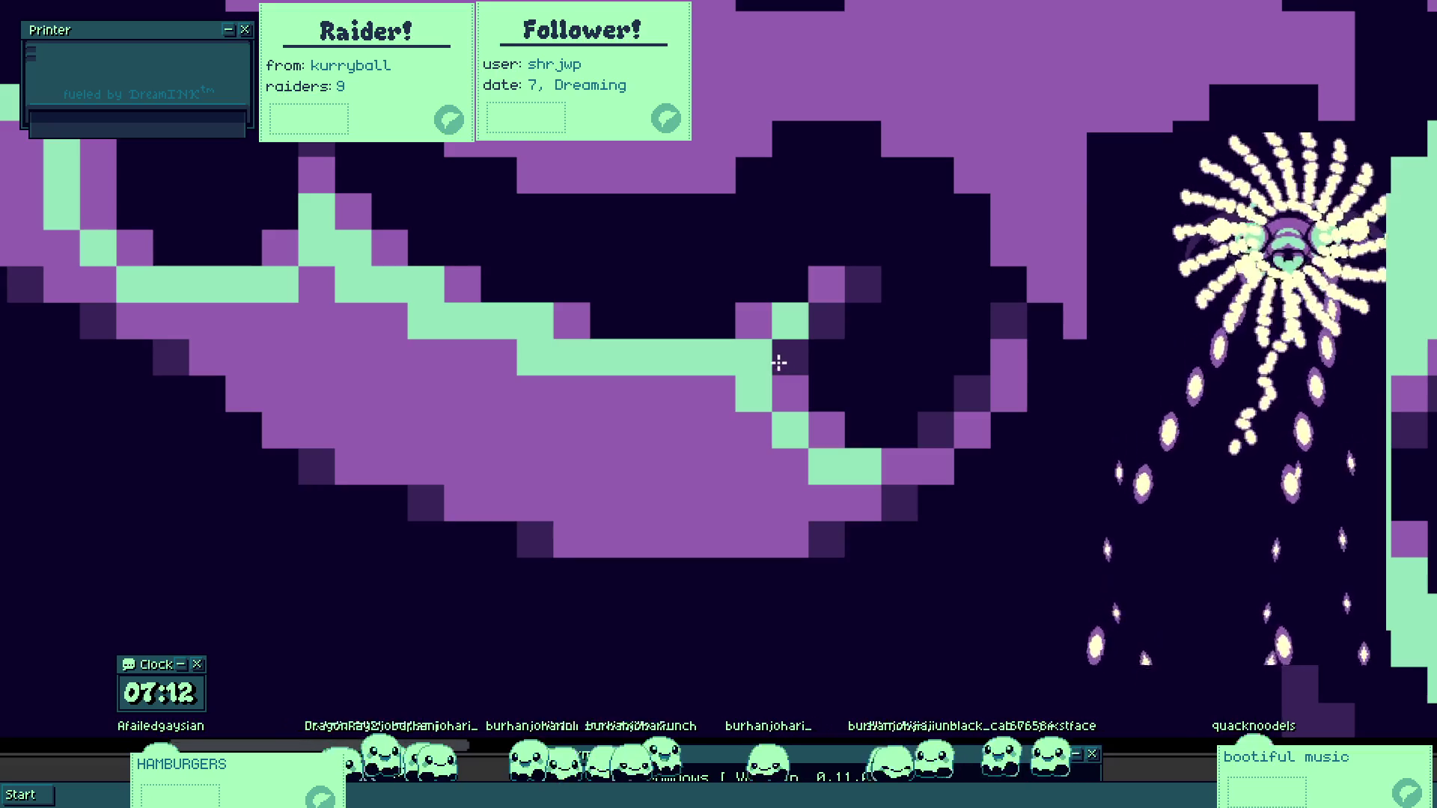
mouse_move(726, 381)
mouse_down()
mouse_move(680, 359)
mouse_move(734, 359)
mouse_move(790, 332)
mouse_move(838, 469)
mouse_move(862, 465)
mouse_move(712, 392)
mouse_move(686, 394)
mouse_move(706, 523)
mouse_move(725, 417)
mouse_move(749, 405)
mouse_move(763, 491)
mouse_move(853, 524)
mouse_move(843, 504)
mouse_move(864, 503)
mouse_up()
click(757, 321)
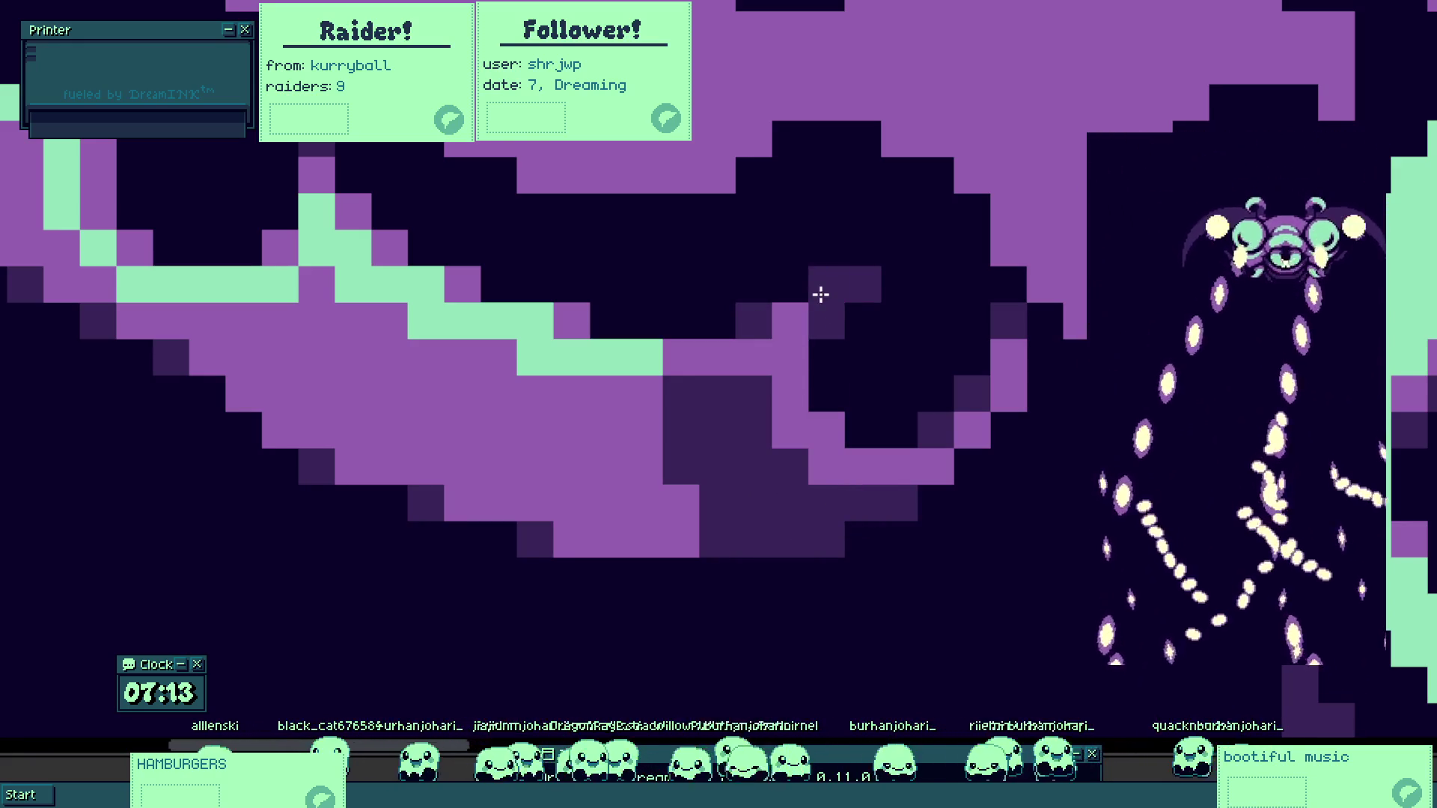
click(823, 461)
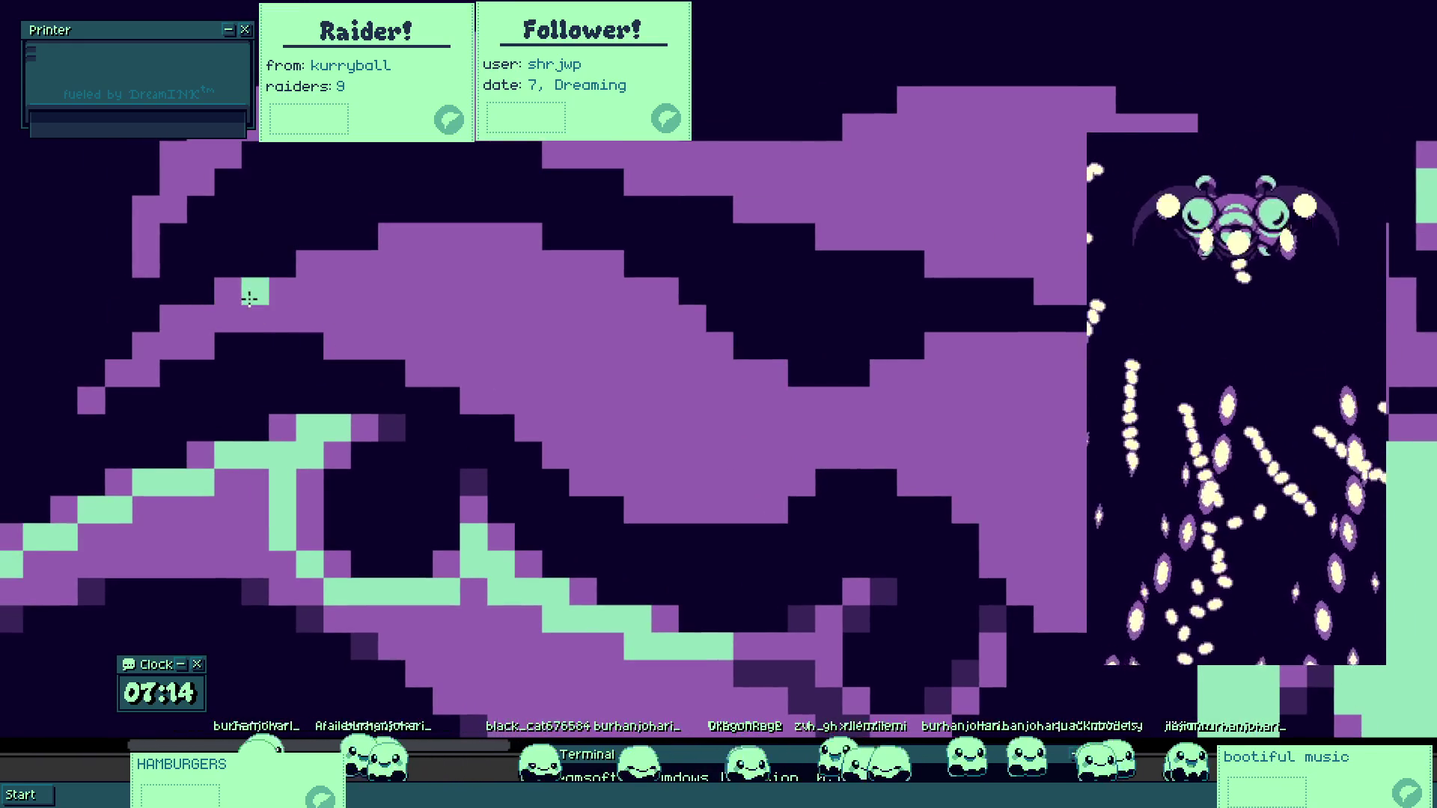
Draw mint highlight strokes along the wing's top edge, extending right and then left.
mouse_move(341, 271)
mouse_down()
mouse_move(393, 265)
mouse_move(423, 238)
mouse_move(494, 236)
mouse_move(666, 320)
mouse_up()
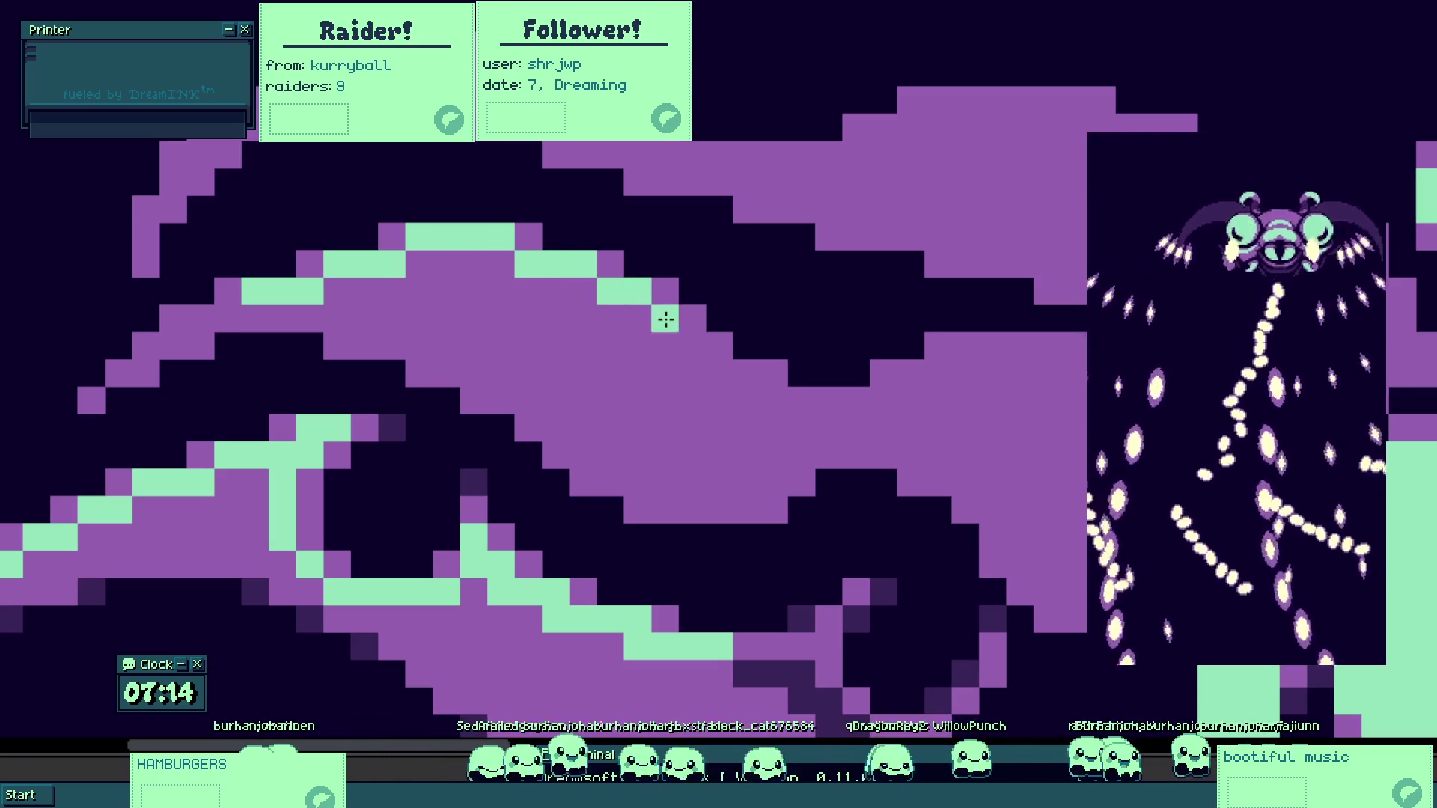
mouse_move(737, 376)
mouse_down()
mouse_move(775, 397)
mouse_move(910, 397)
mouse_move(970, 344)
mouse_move(1044, 357)
mouse_up()
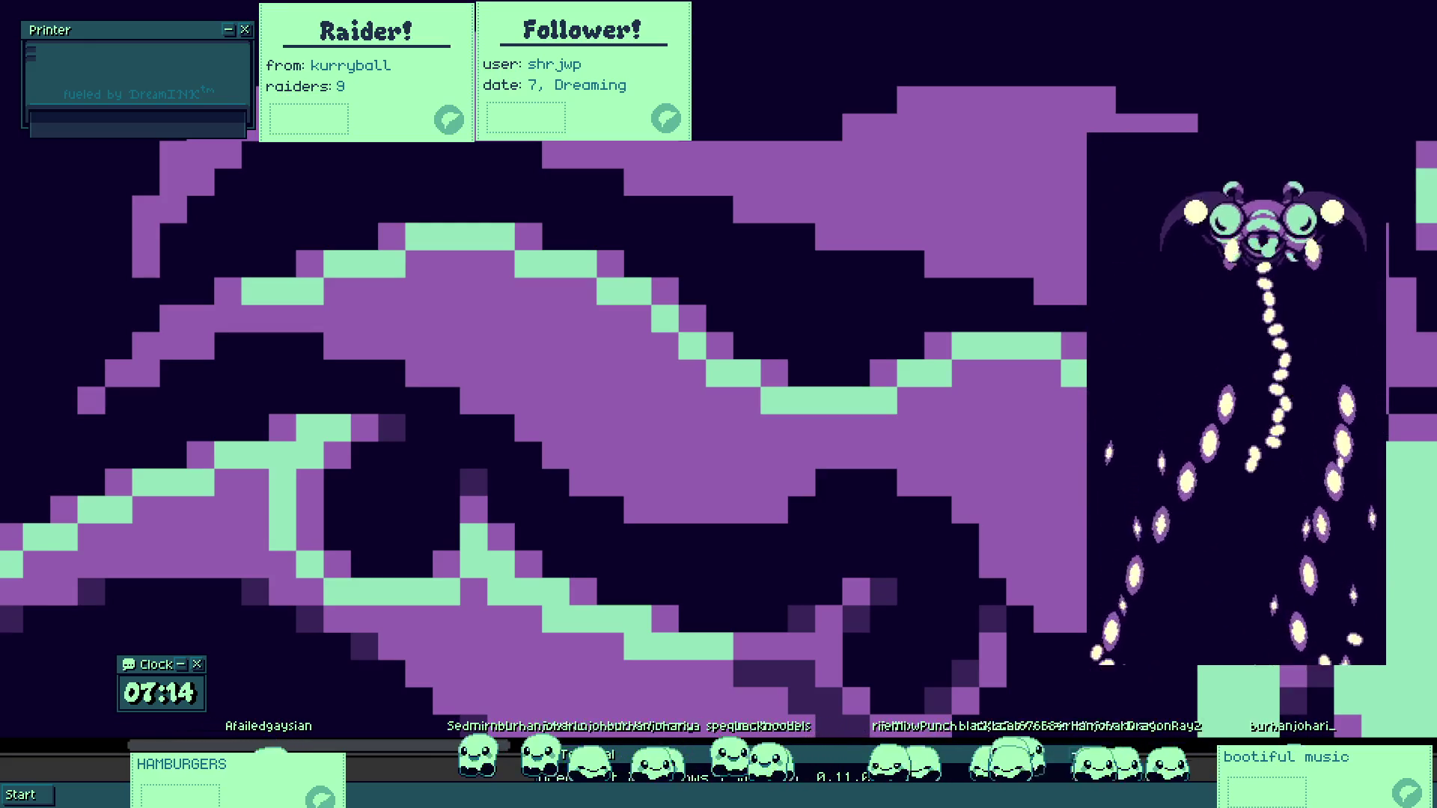
mouse_move(372, 250)
mouse_down()
mouse_move(181, 324)
mouse_move(142, 365)
mouse_up()
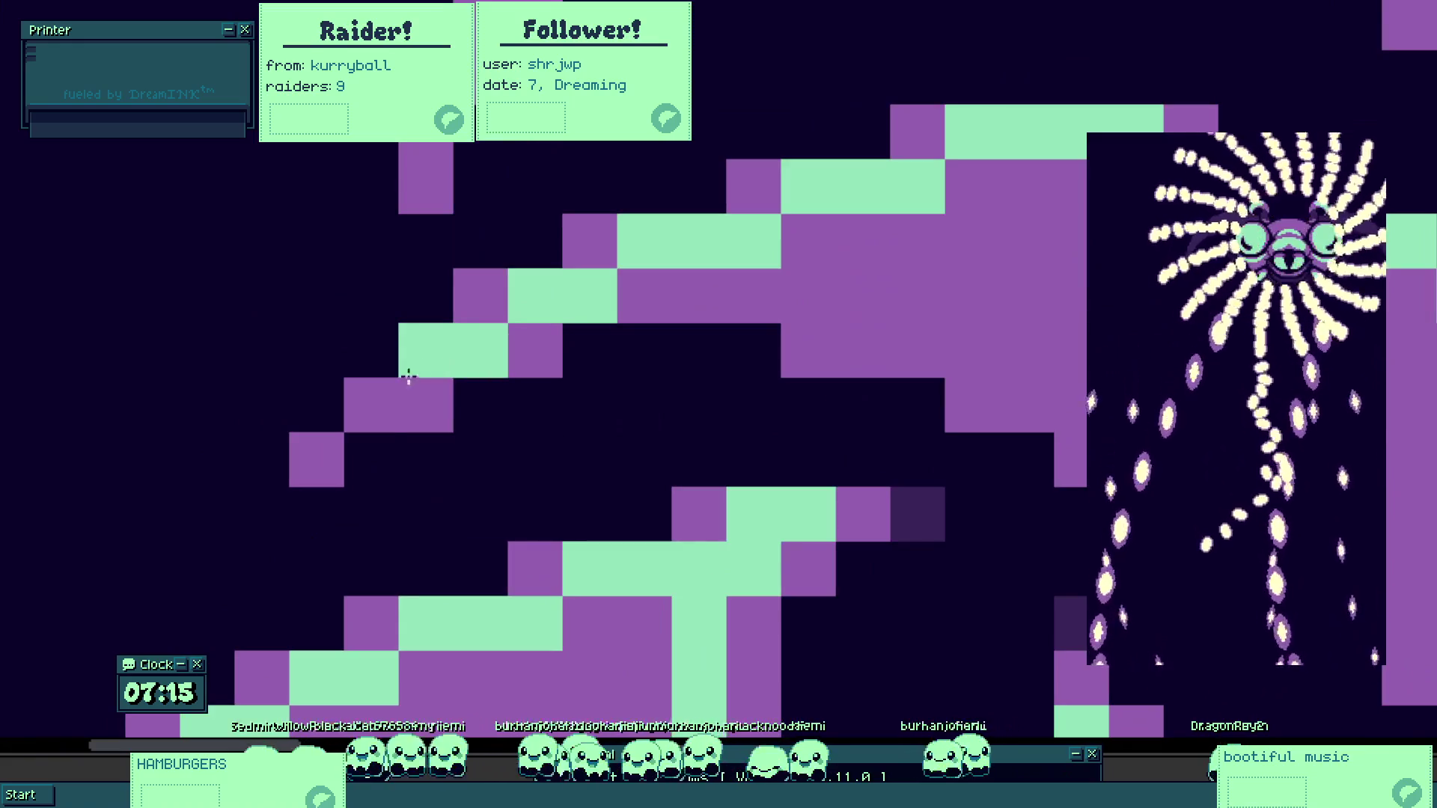
Turn one purple wing block mint green while zooming in on the wing.
click(354, 408)
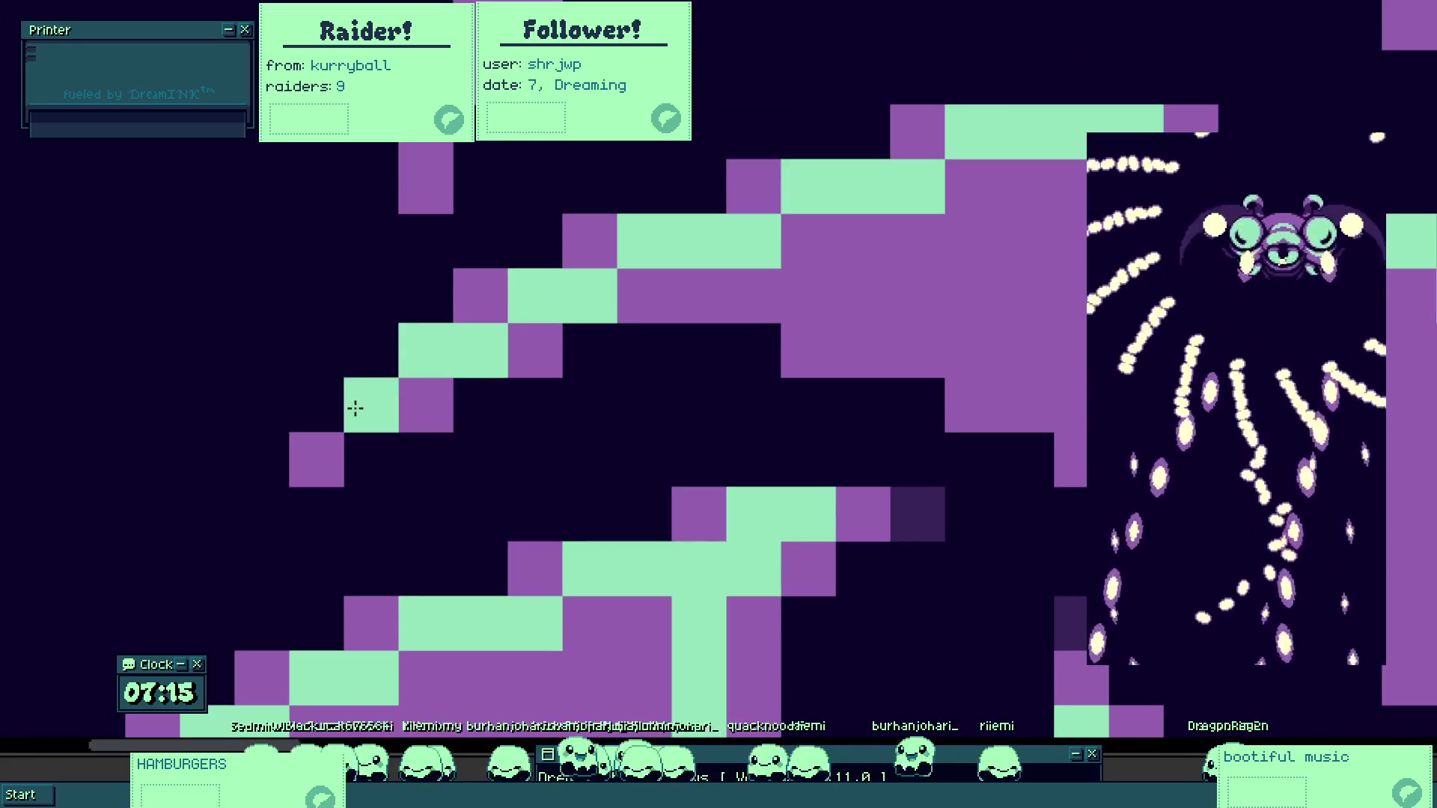
scroll(355, 408, down, 3)
scroll(378, 399, up, 3)
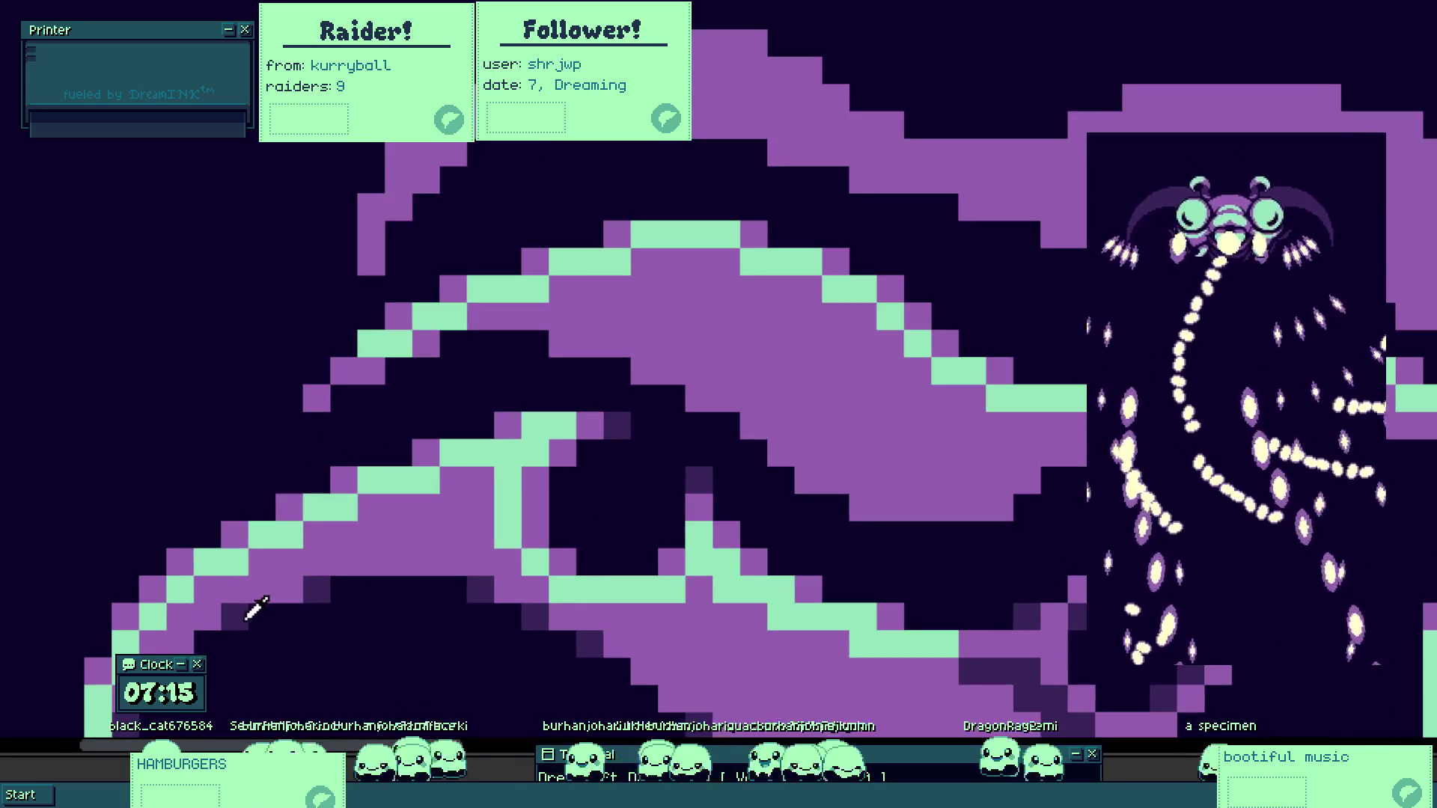
scroll(312, 407, up, 3)
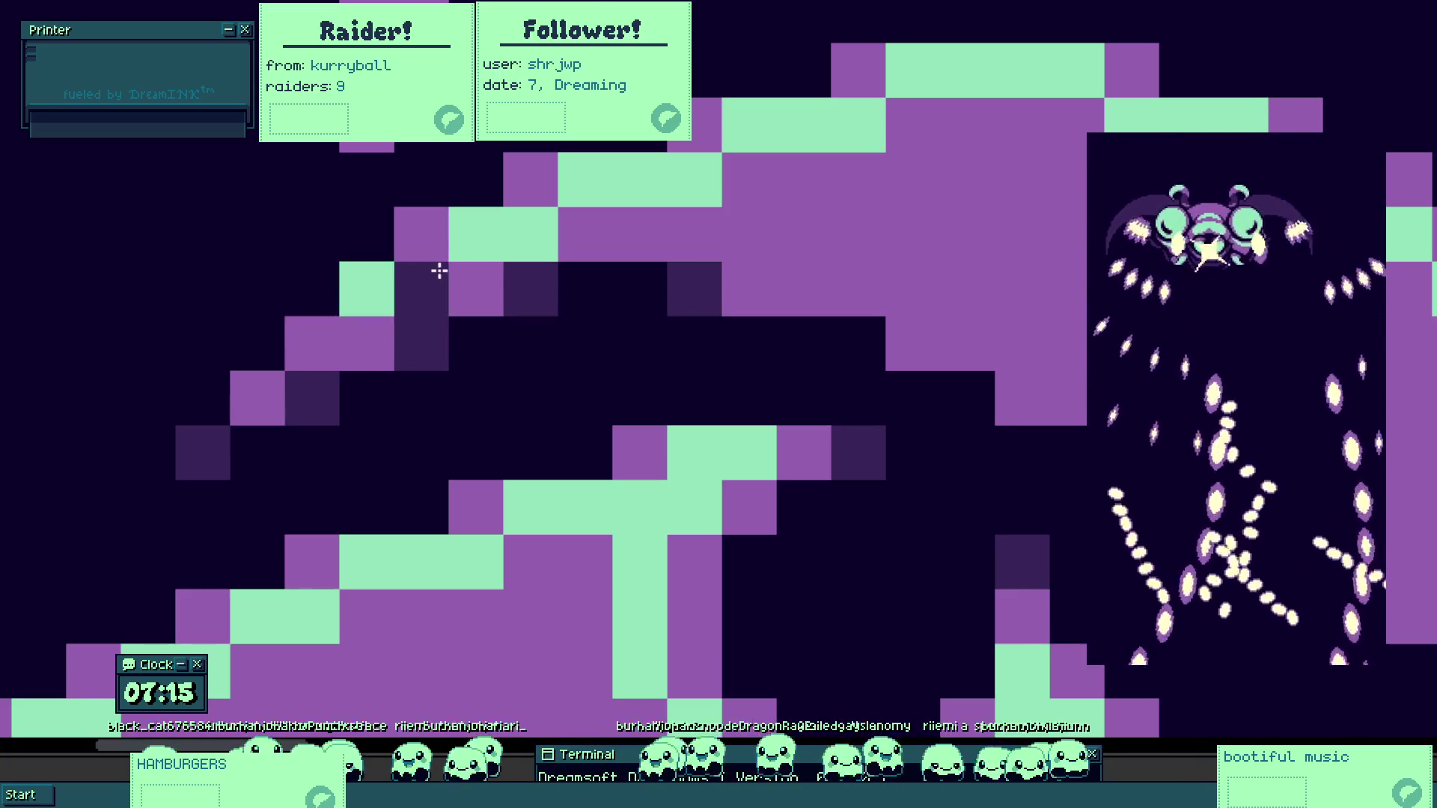
scroll(486, 281, down, 5)
scroll(518, 291, up, 5)
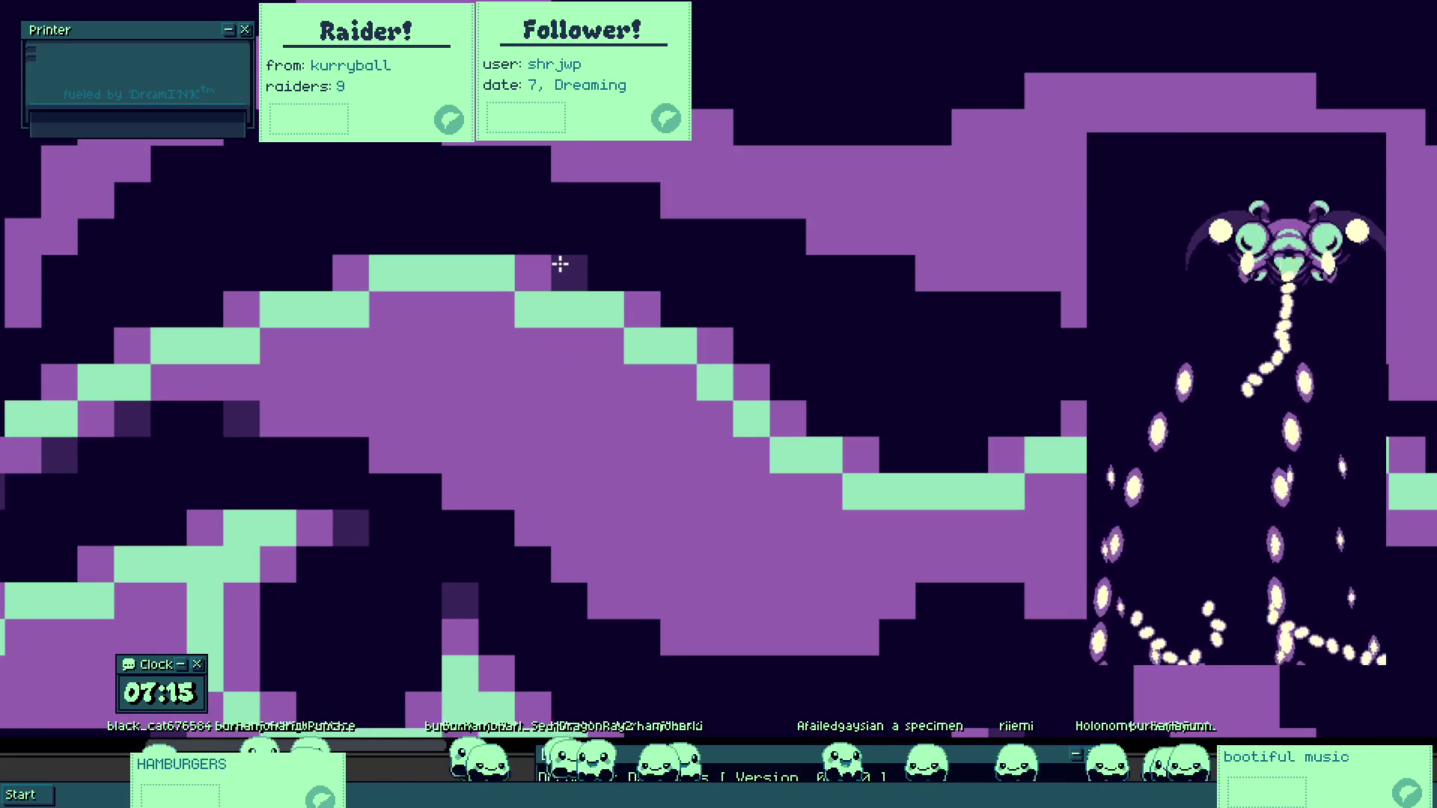
scroll(560, 263, down, 5)
scroll(532, 379, up, 5)
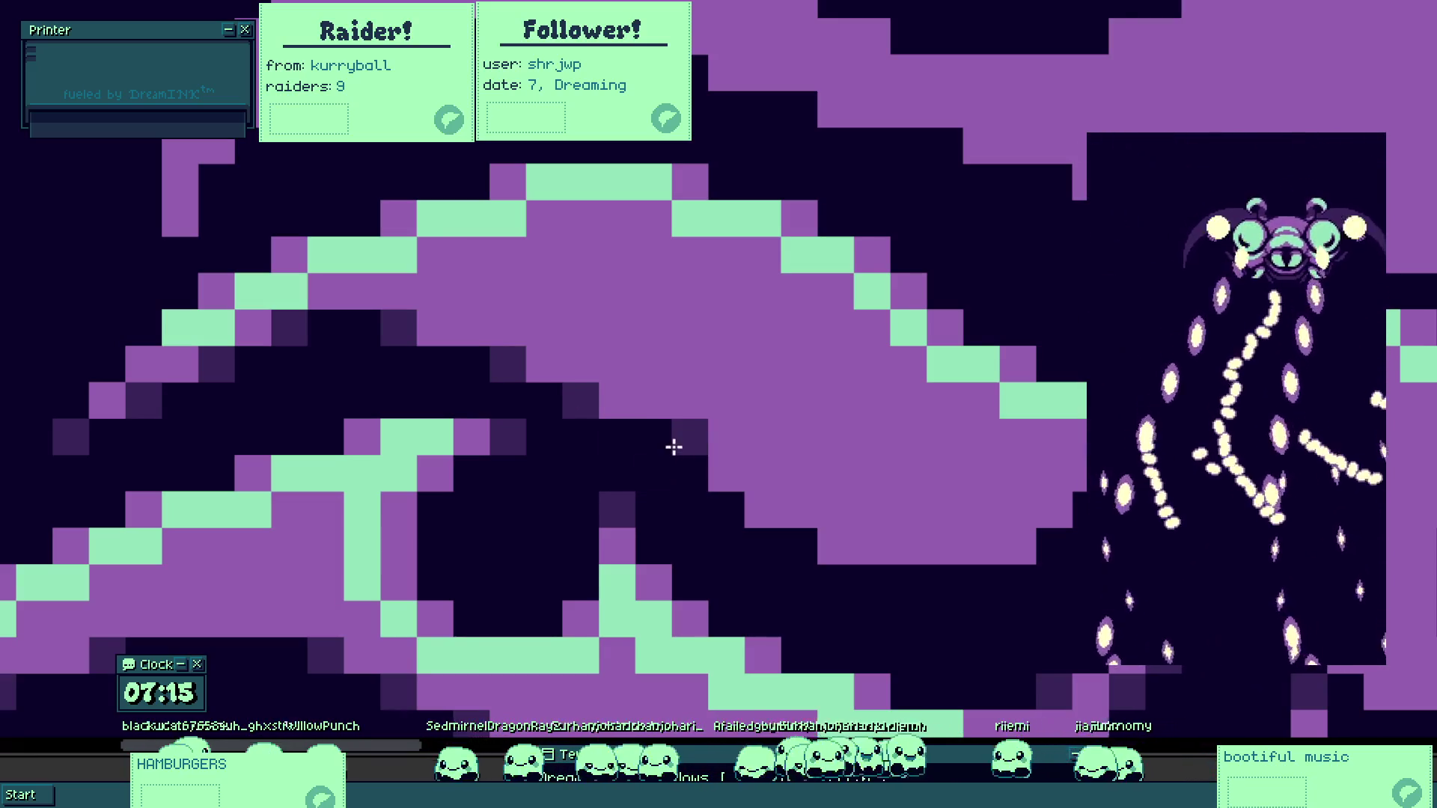
scroll(812, 538, down, 5)
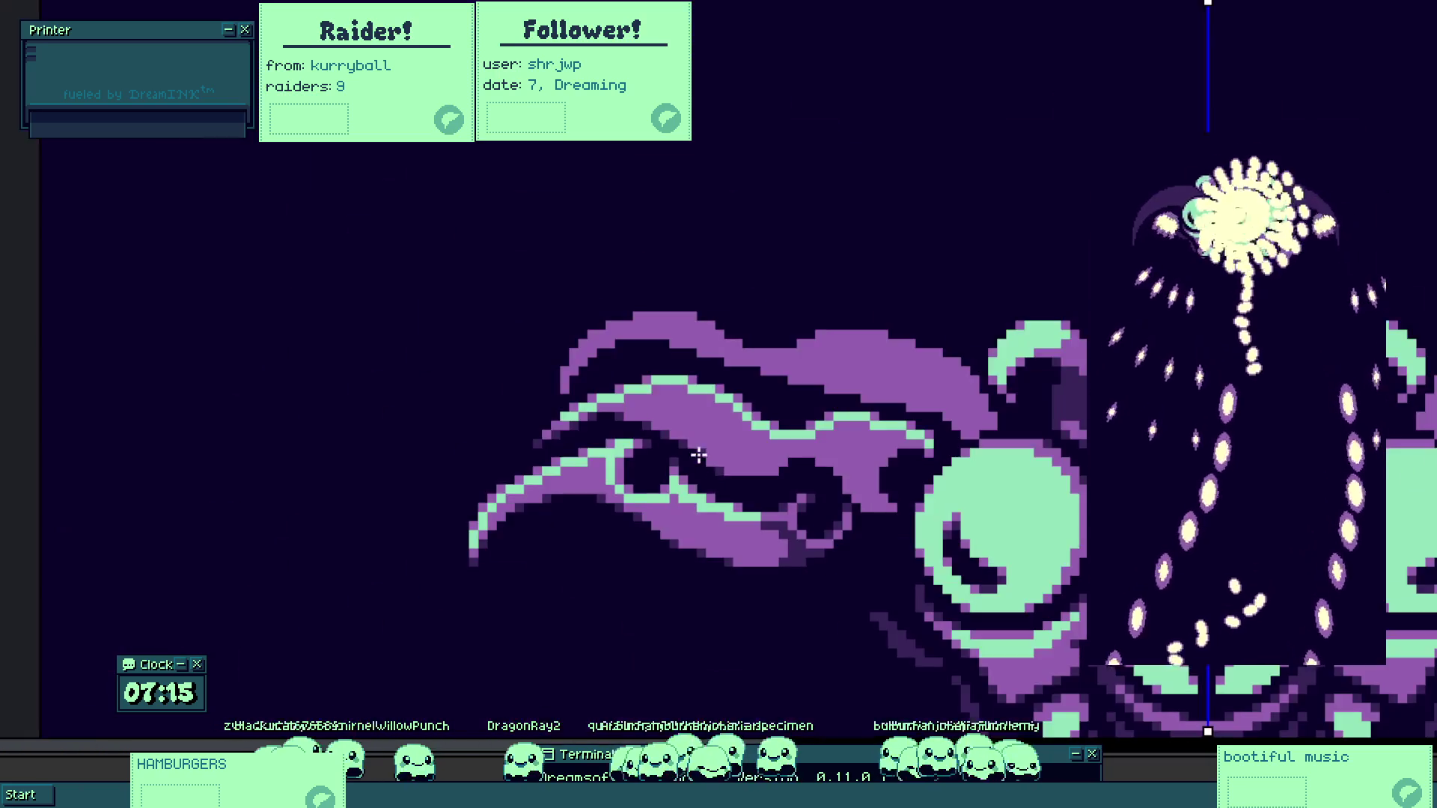
scroll(793, 511, up, 5)
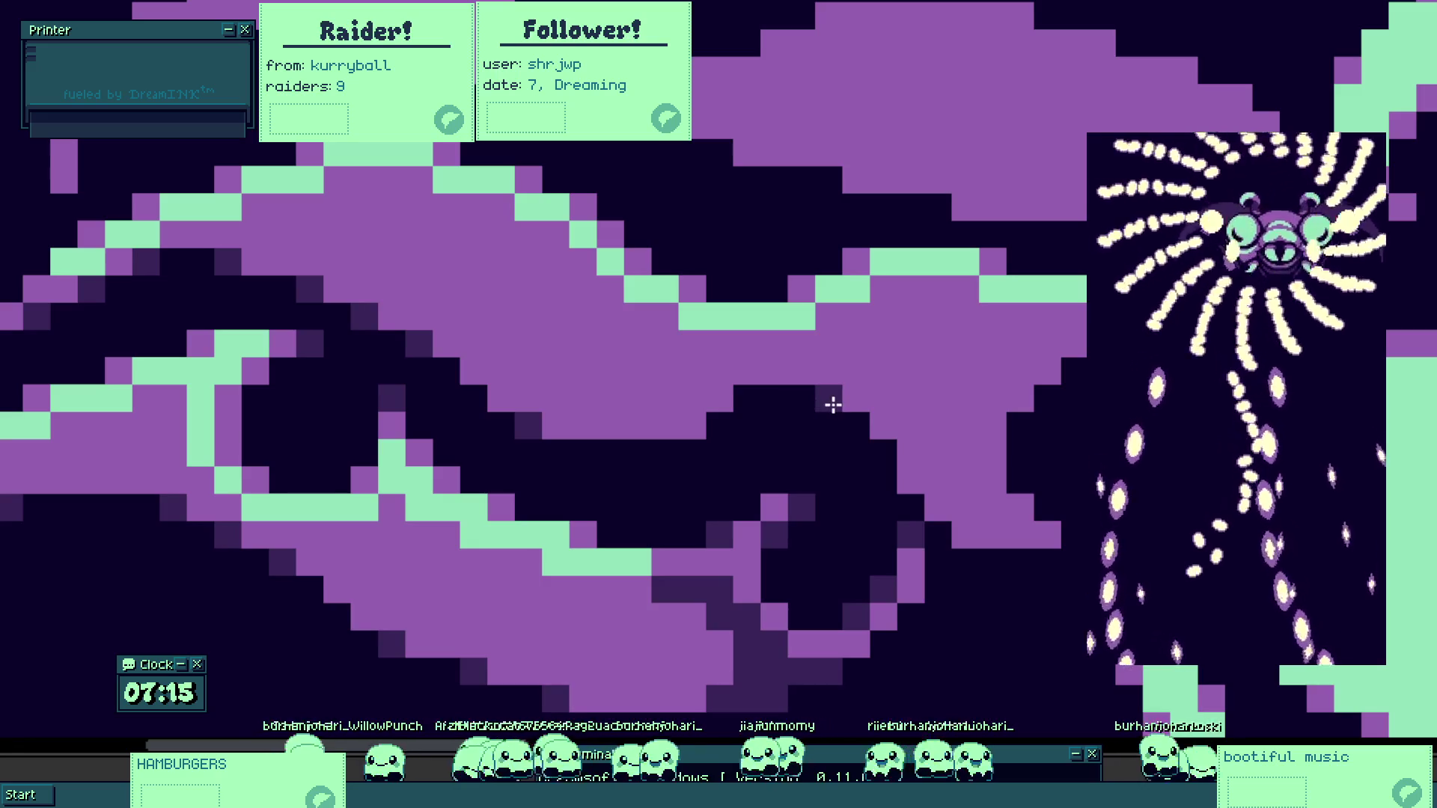
scroll(859, 519, down, 3)
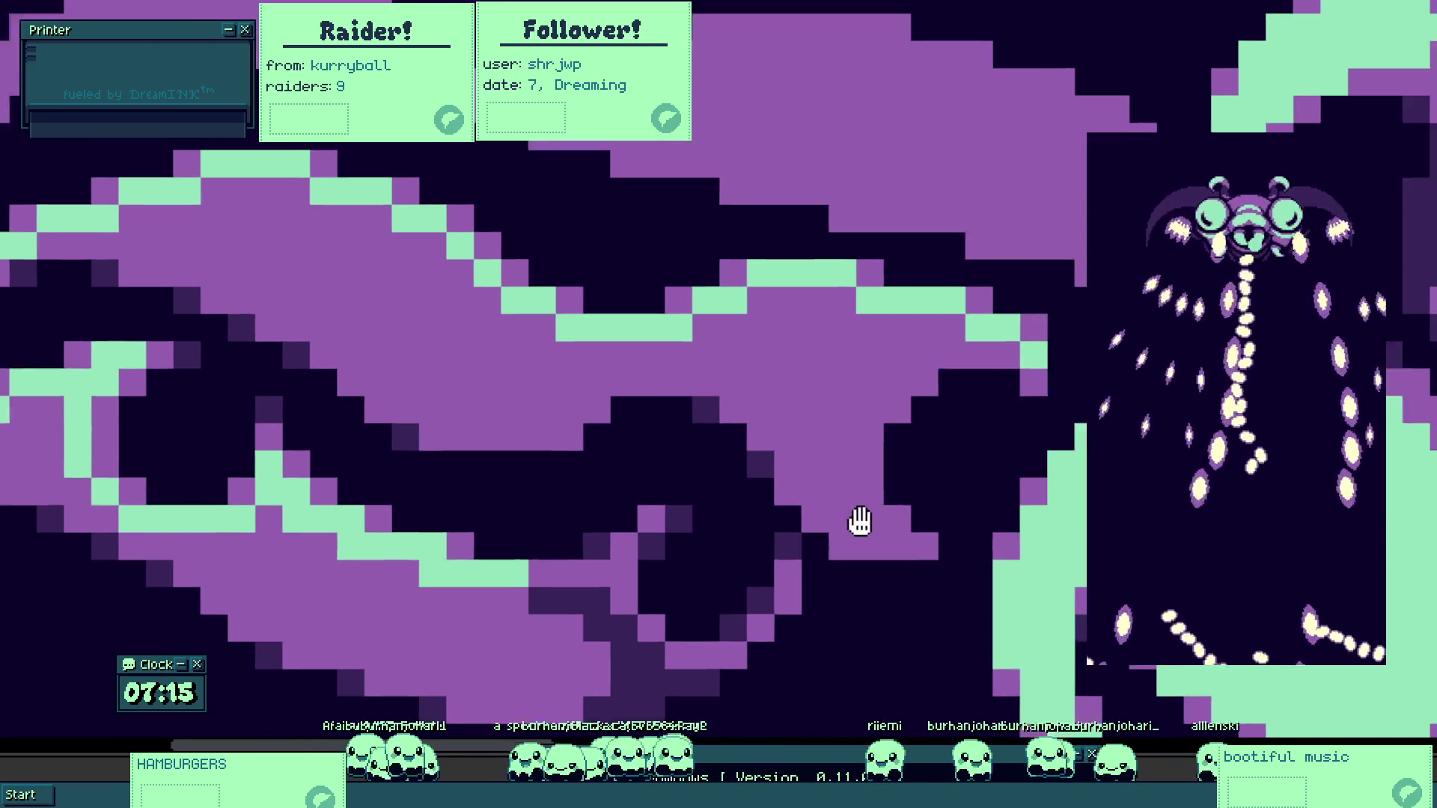
scroll(816, 518, up, 2)
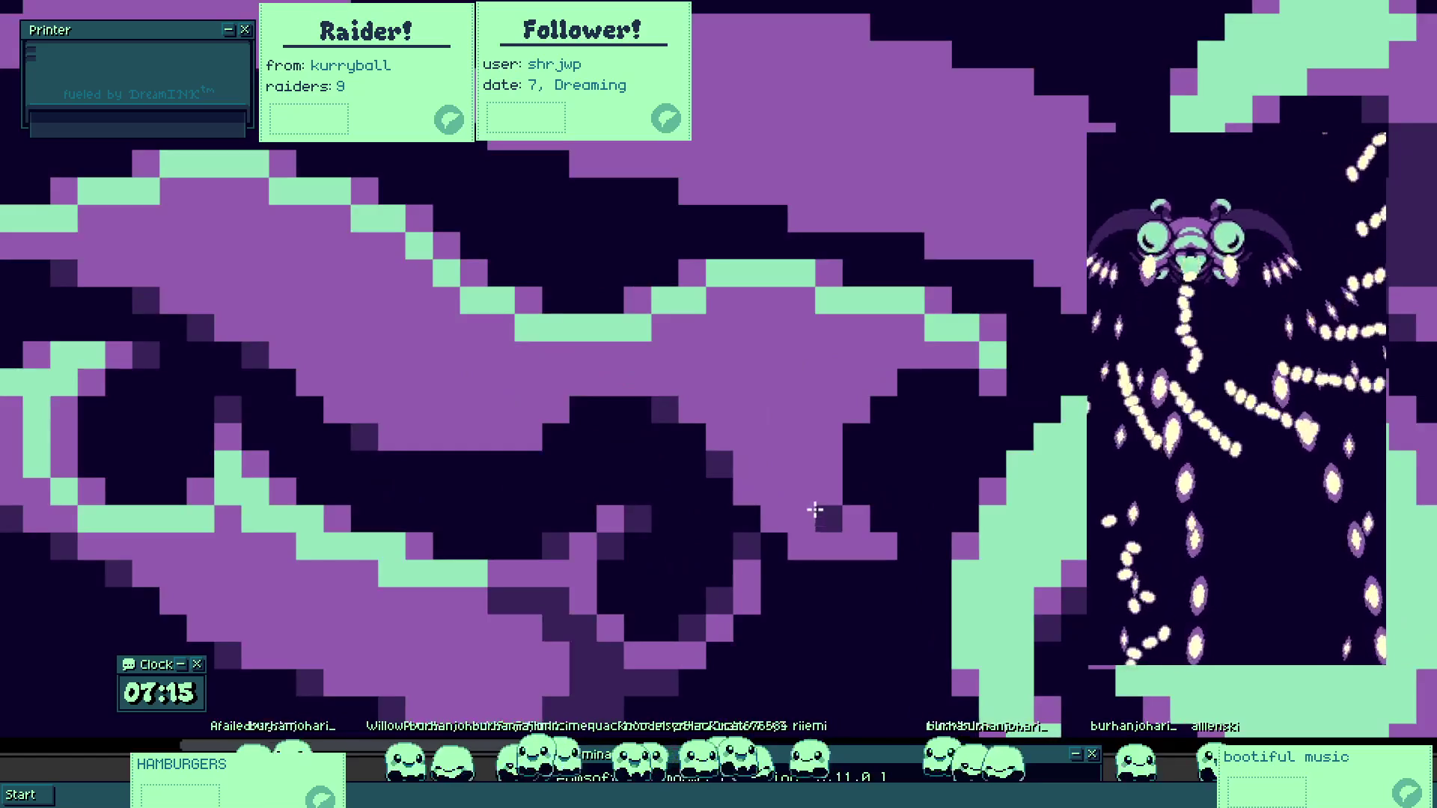
Paint dark shading pixels beneath the upper strand's curve, extending up and right.
mouse_move(755, 488)
mouse_down()
mouse_move(796, 473)
mouse_move(815, 545)
mouse_move(854, 546)
mouse_up()
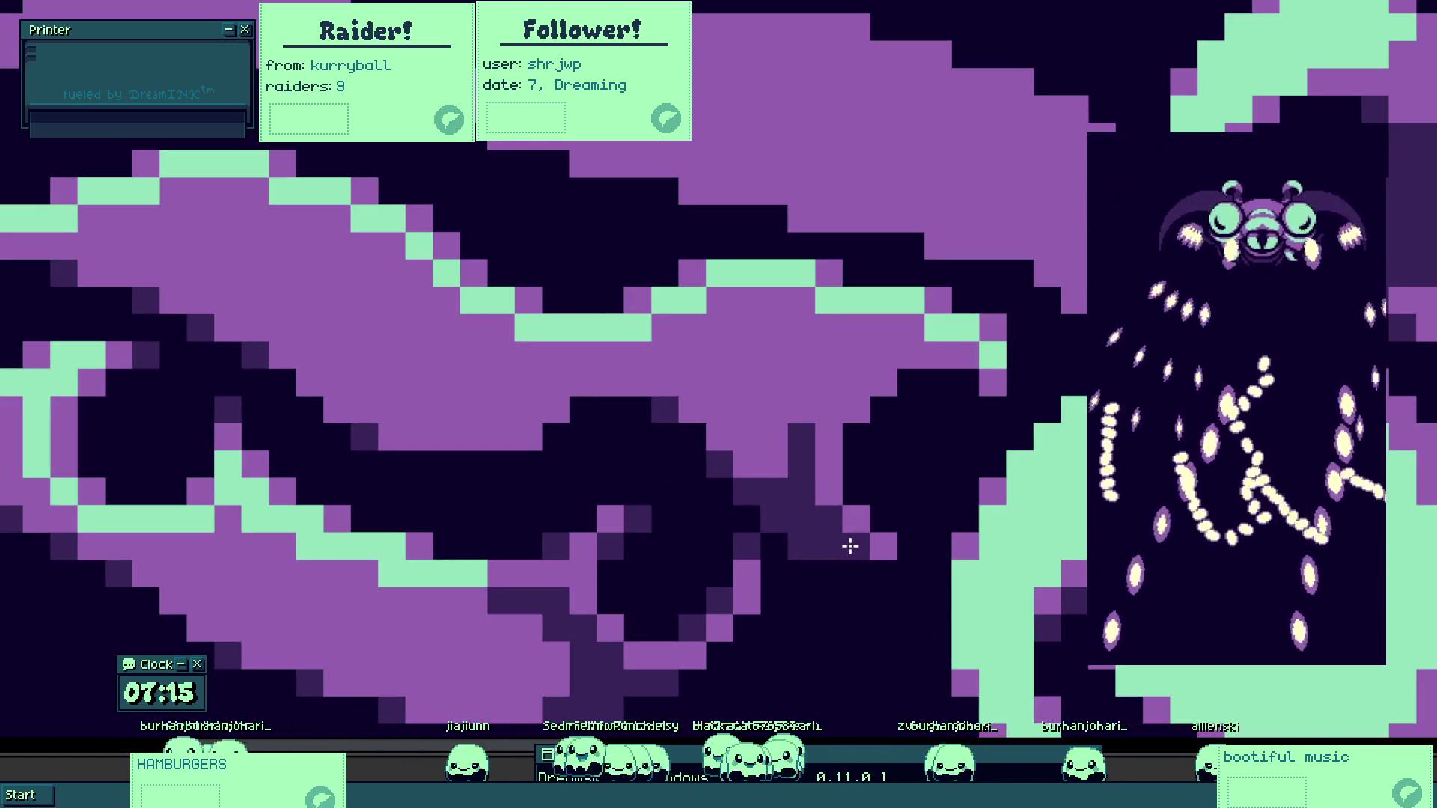
click(806, 408)
mouse_move(805, 408)
mouse_down()
mouse_move(828, 391)
mouse_move(831, 404)
mouse_move(855, 364)
mouse_move(883, 366)
mouse_move(846, 303)
mouse_move(971, 337)
mouse_move(933, 352)
mouse_move(939, 330)
mouse_up()
key(alt)
key(alt)
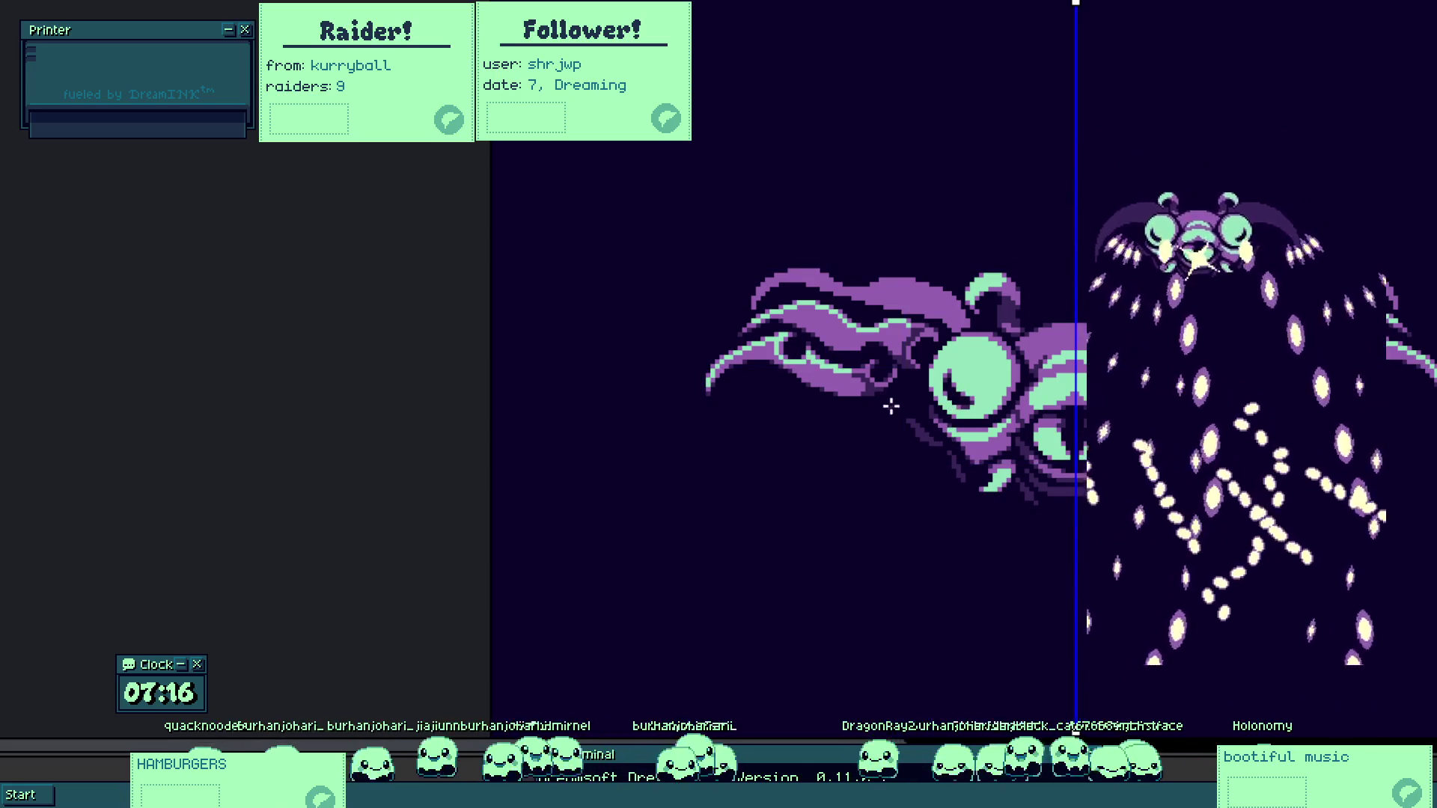
Erase a horizontal band of purple wing detail across the upper moth sprite.
scroll(891, 407, down, 2)
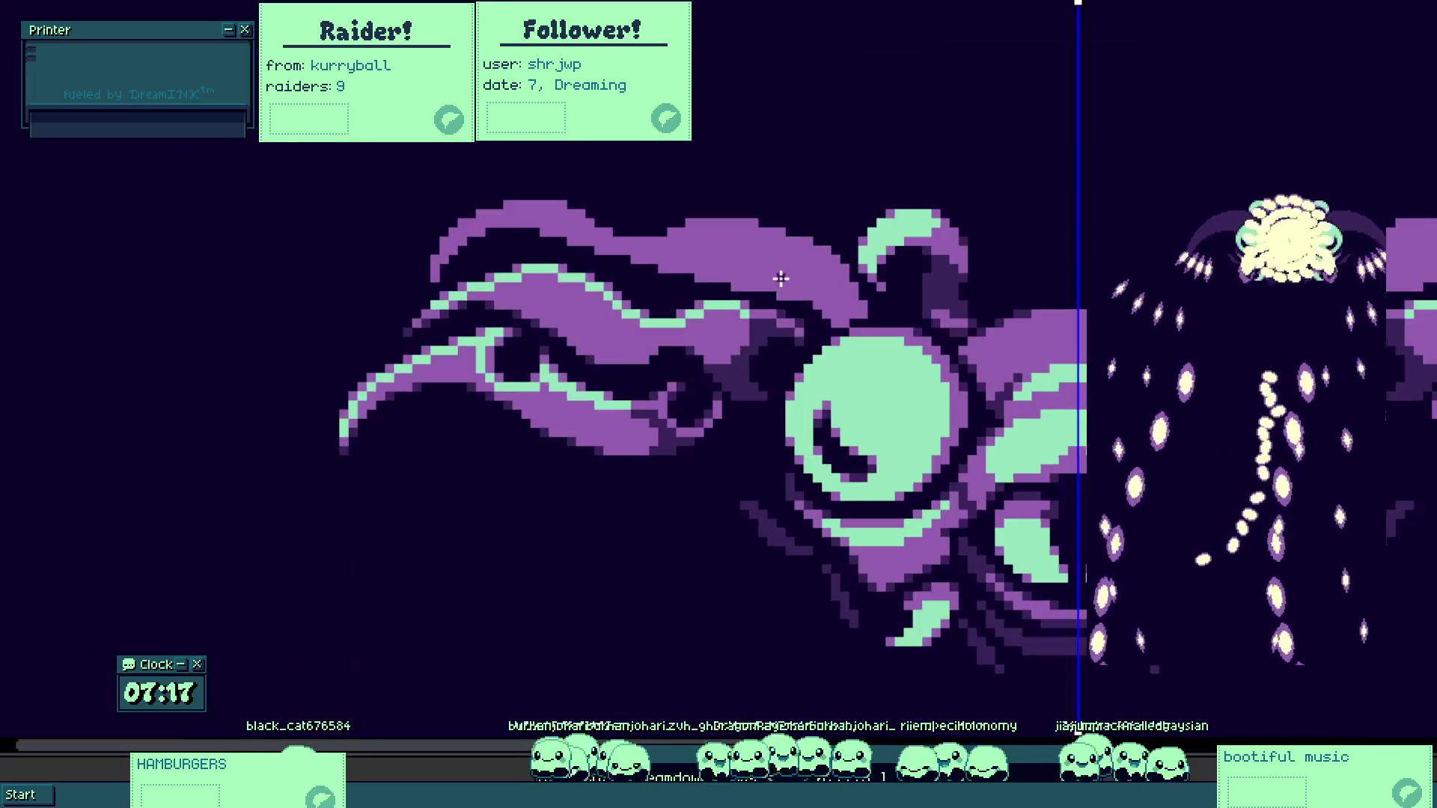
mouse_move(464, 251)
mouse_down()
mouse_move(437, 247)
mouse_move(619, 228)
mouse_move(767, 237)
mouse_move(746, 260)
mouse_up()
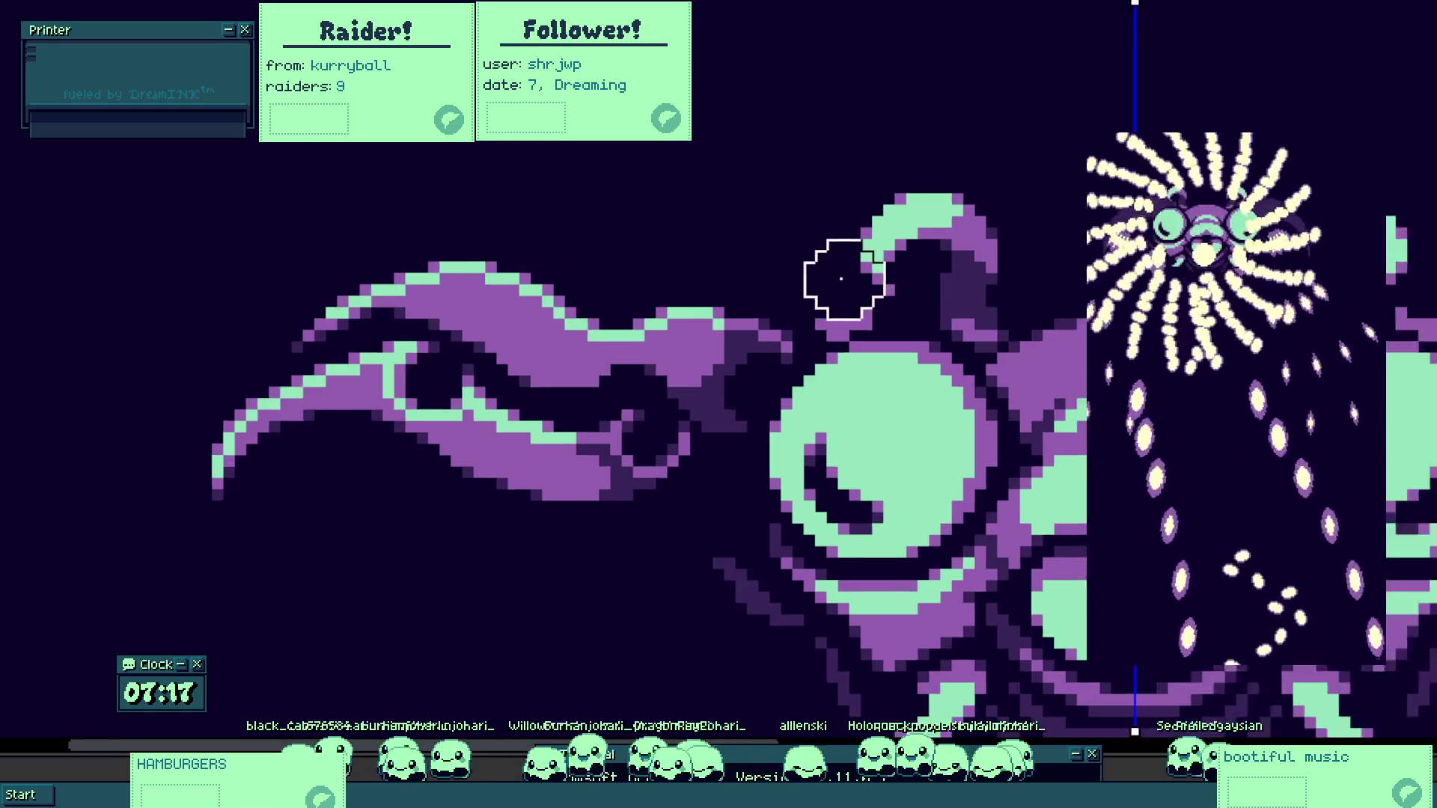
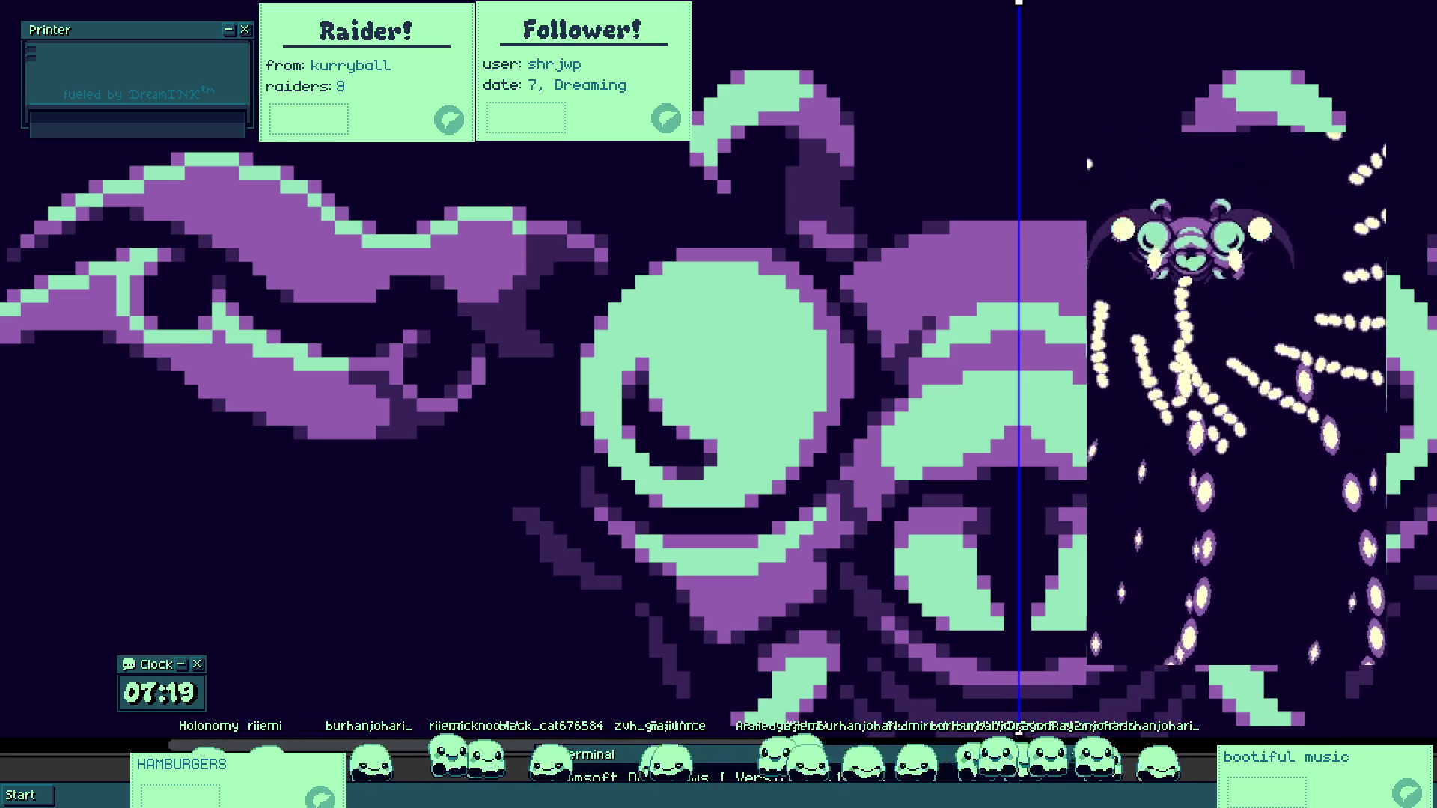
Fill the eye's dark crescent mint and stamp the first purple blocks in its lower half.
scroll(630, 360, up, 2)
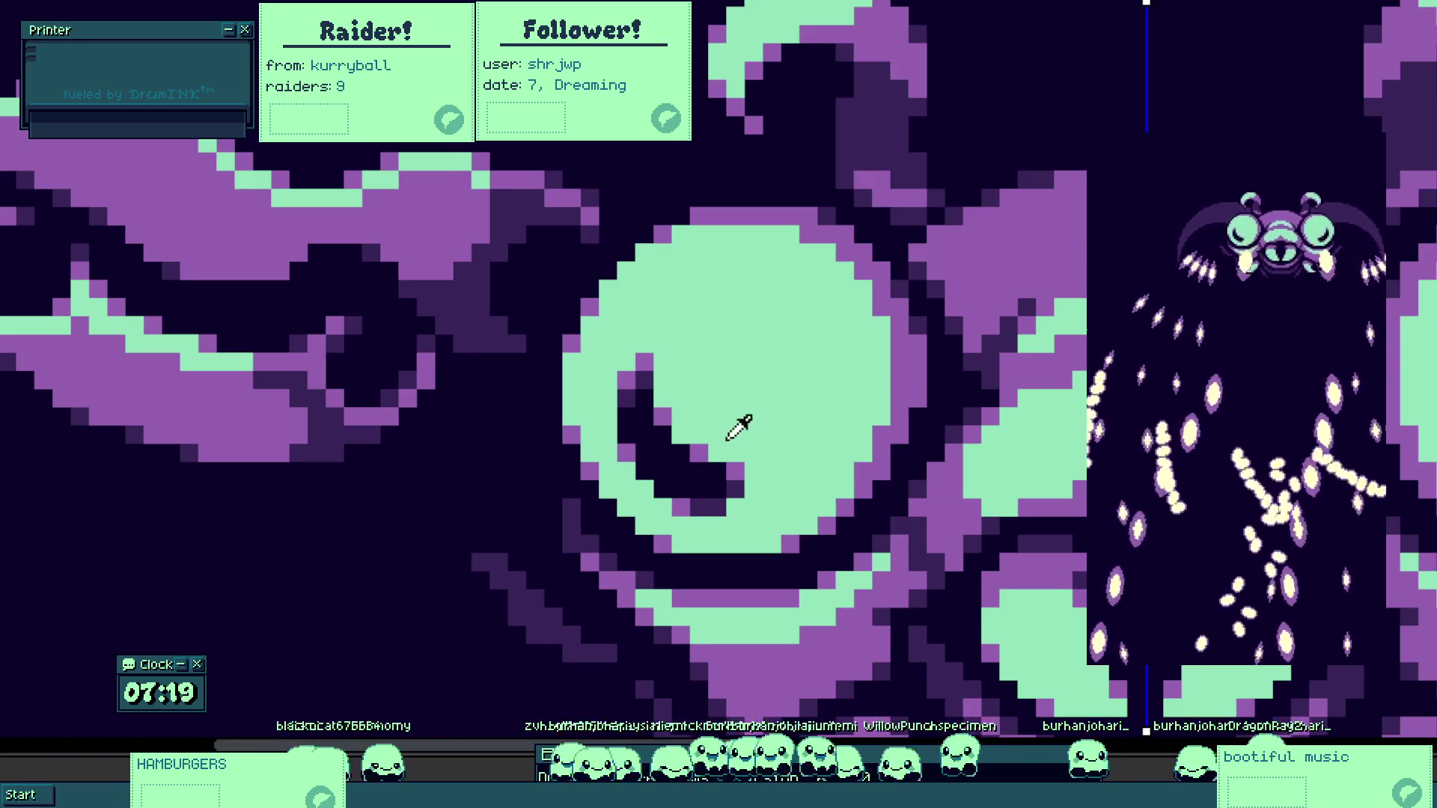
mouse_move(737, 458)
mouse_down()
mouse_move(712, 468)
mouse_move(671, 405)
mouse_move(712, 491)
mouse_up()
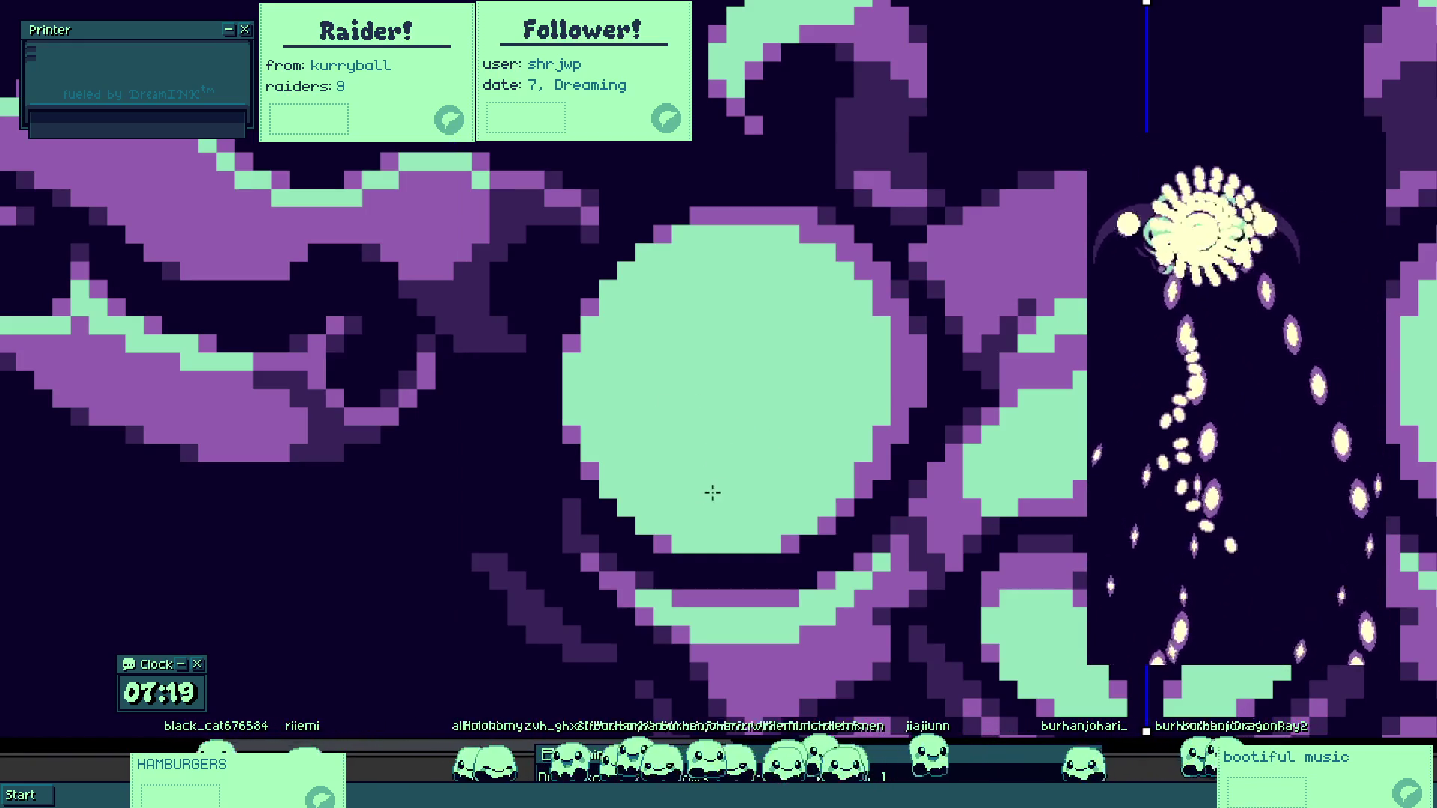
scroll(876, 424, up, 2)
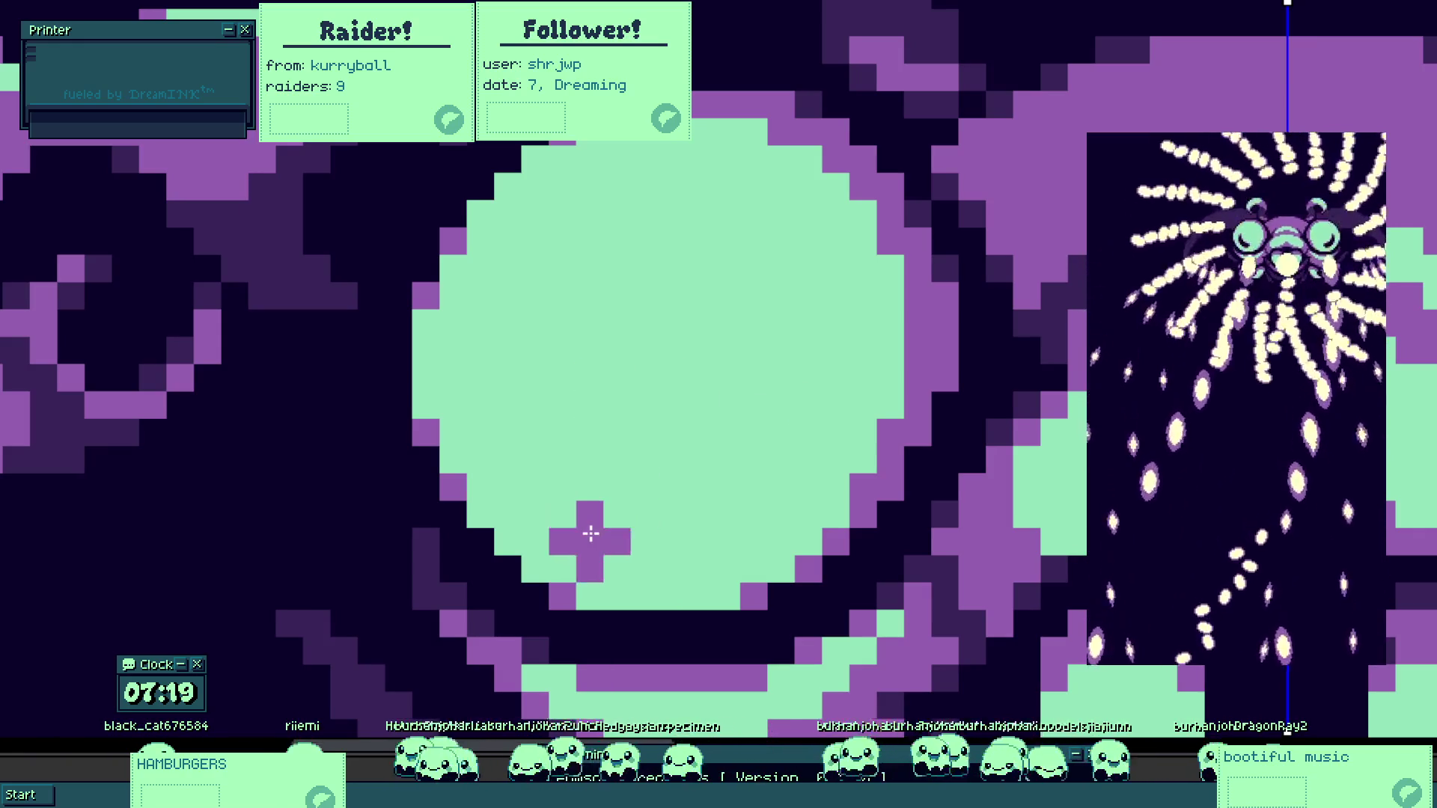
click(659, 555)
drag(576, 528, 528, 495)
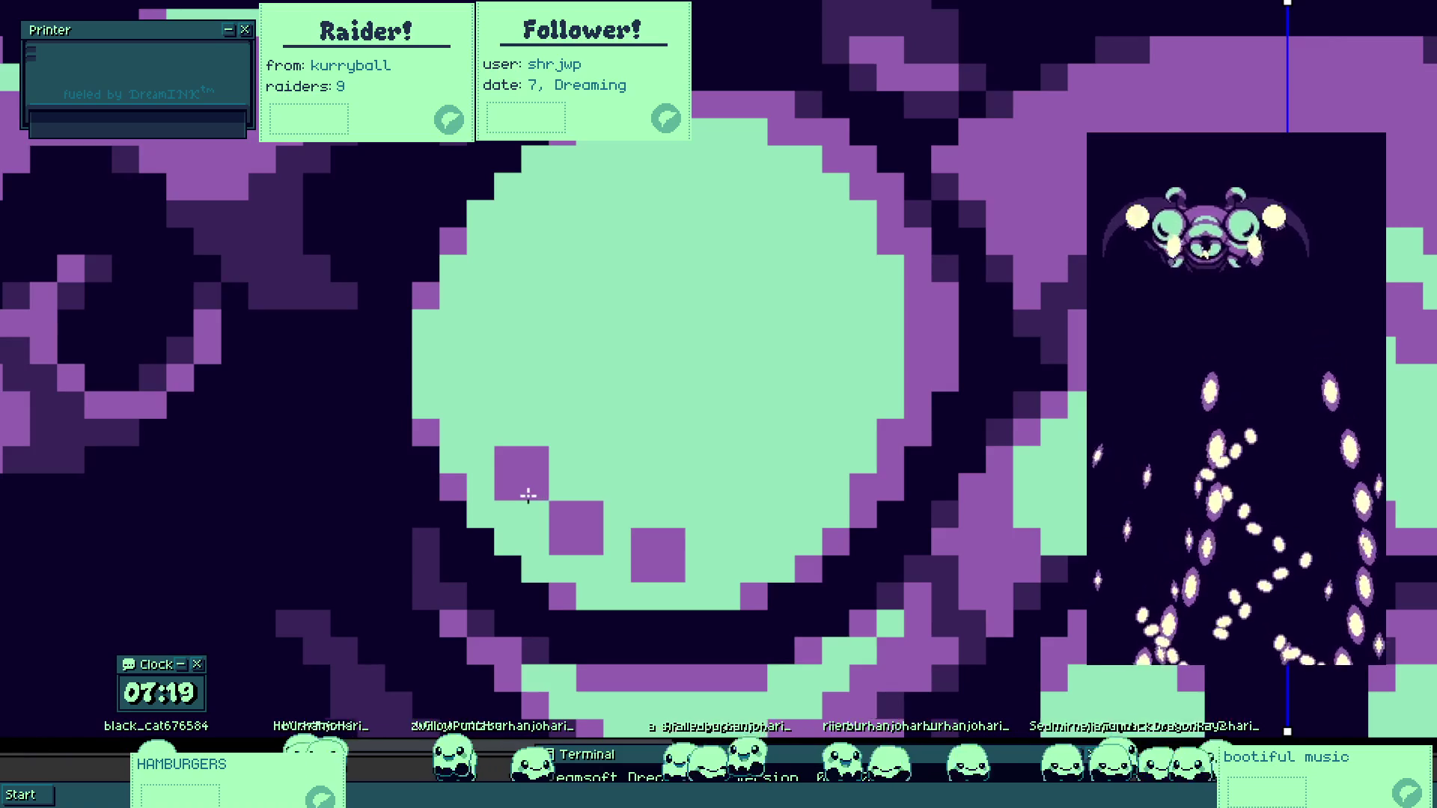
click(603, 447)
click(686, 473)
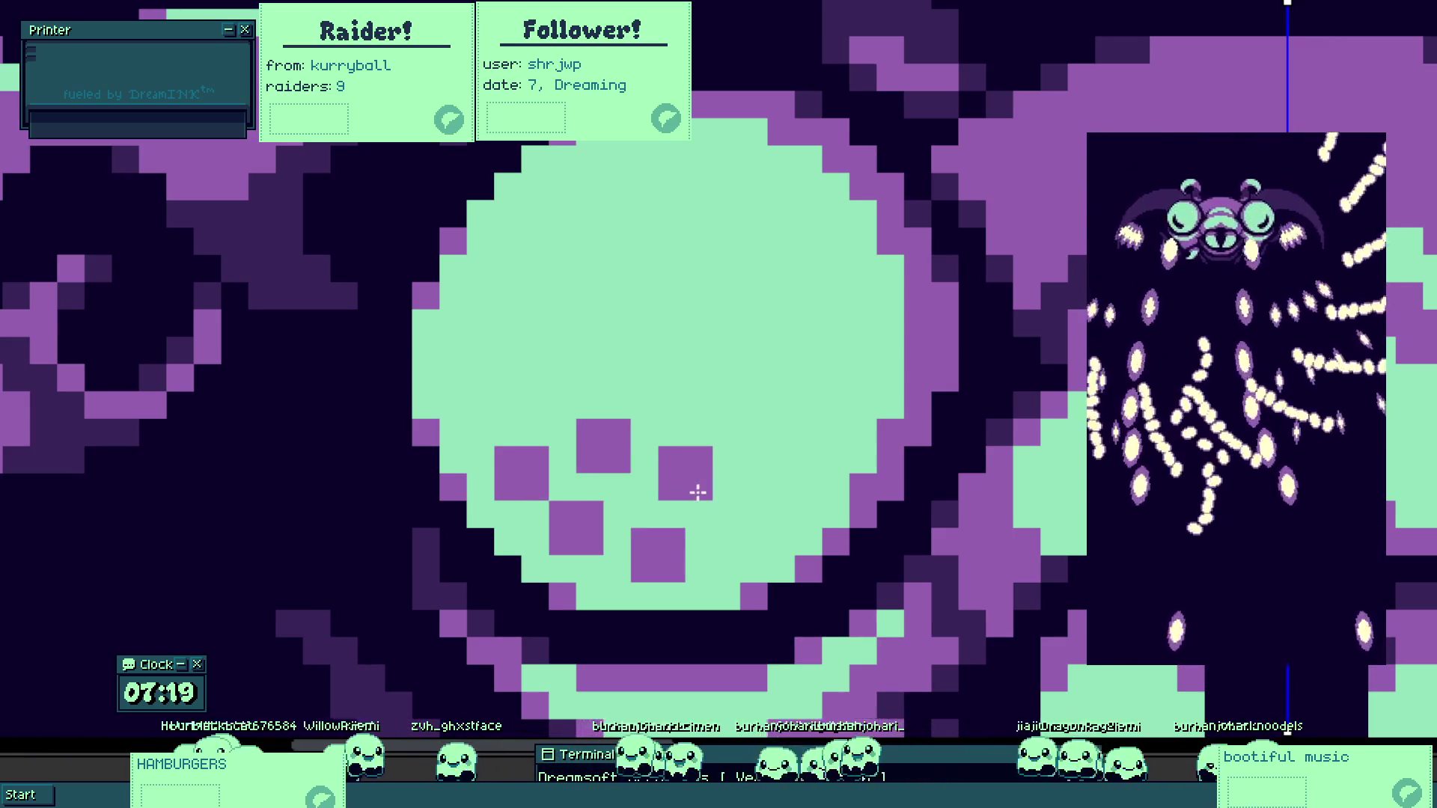
Extend the purple checker pattern rightward, upward and along the eye's left edge.
click(811, 482)
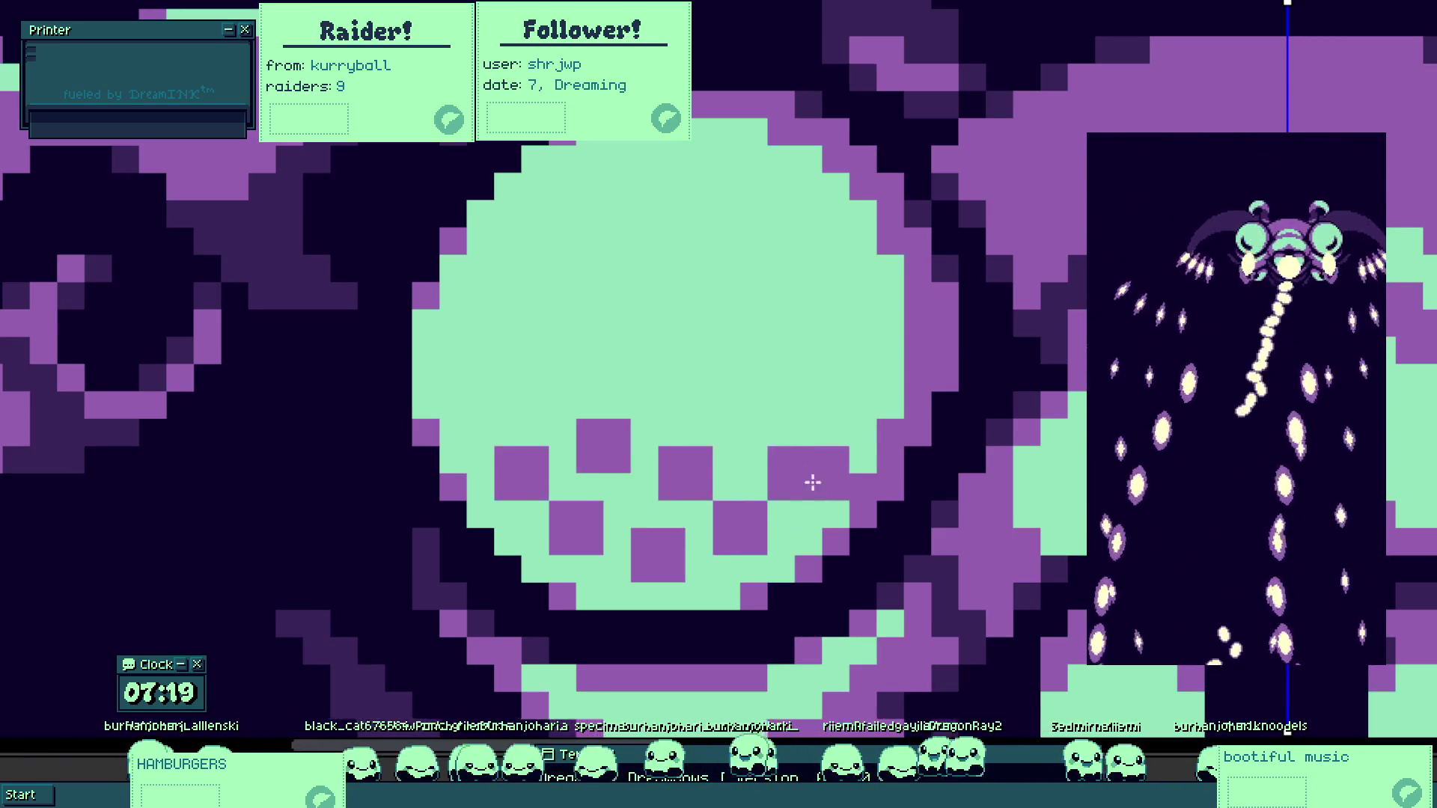
click(686, 391)
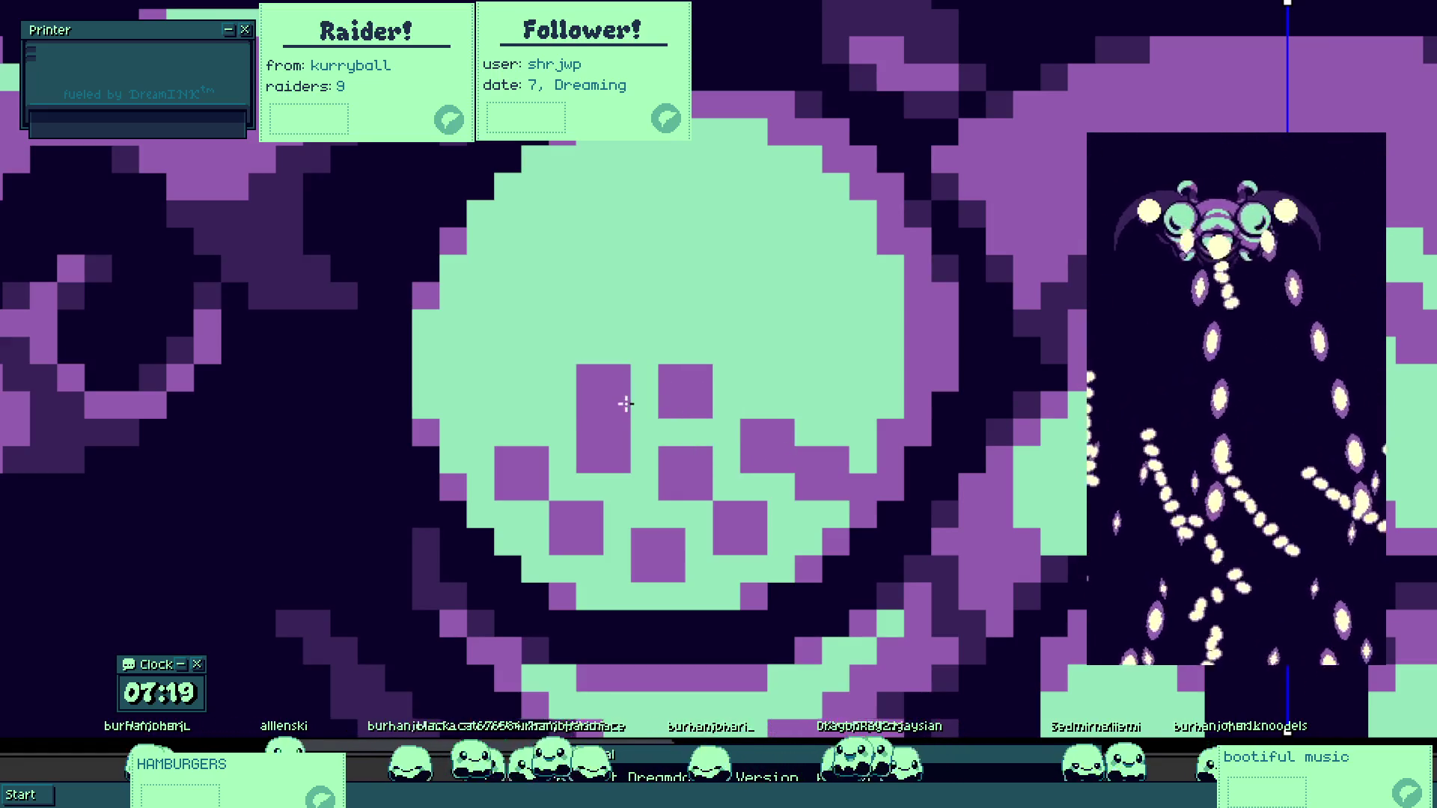
click(604, 364)
click(522, 391)
click(441, 366)
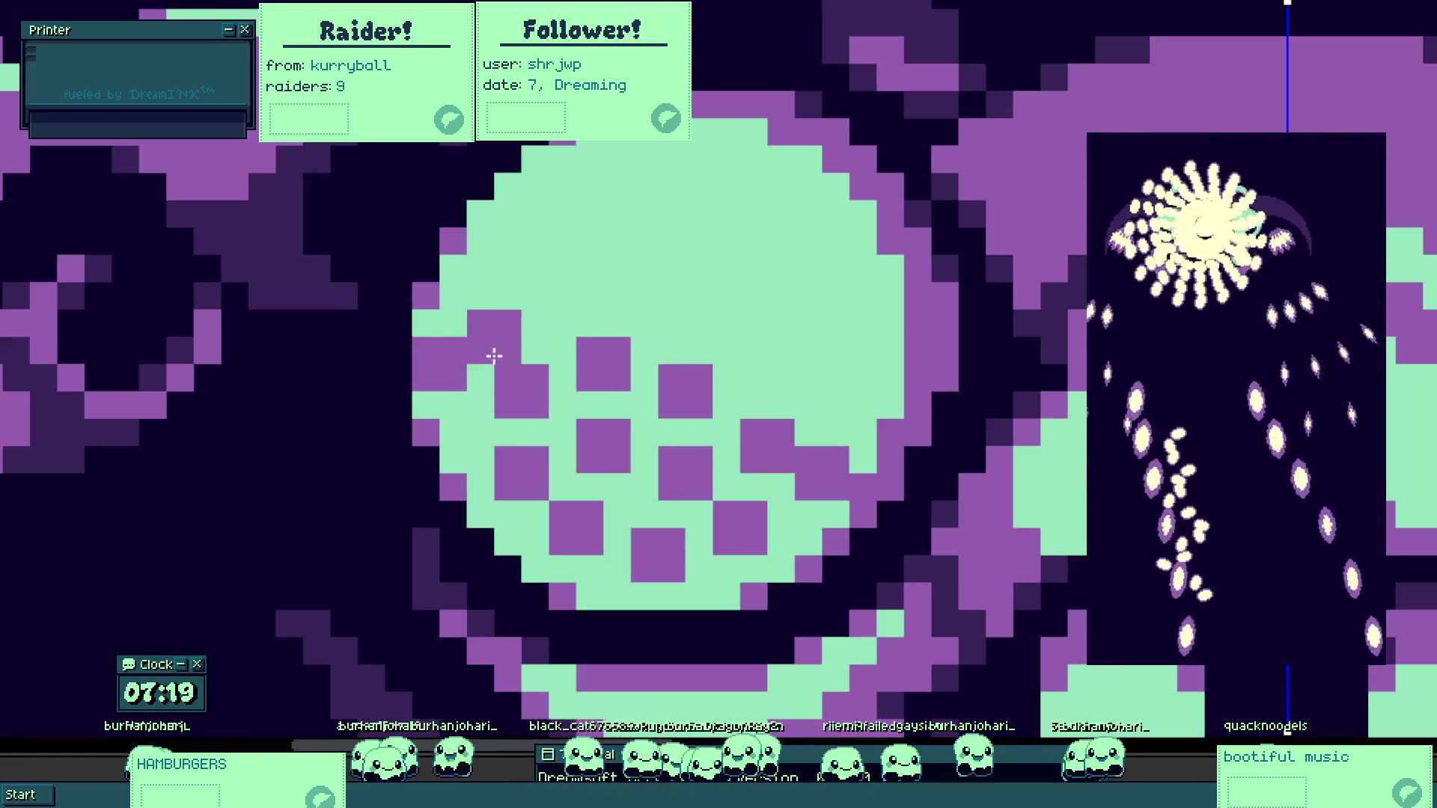
click(460, 466)
scroll(461, 465, down, 5)
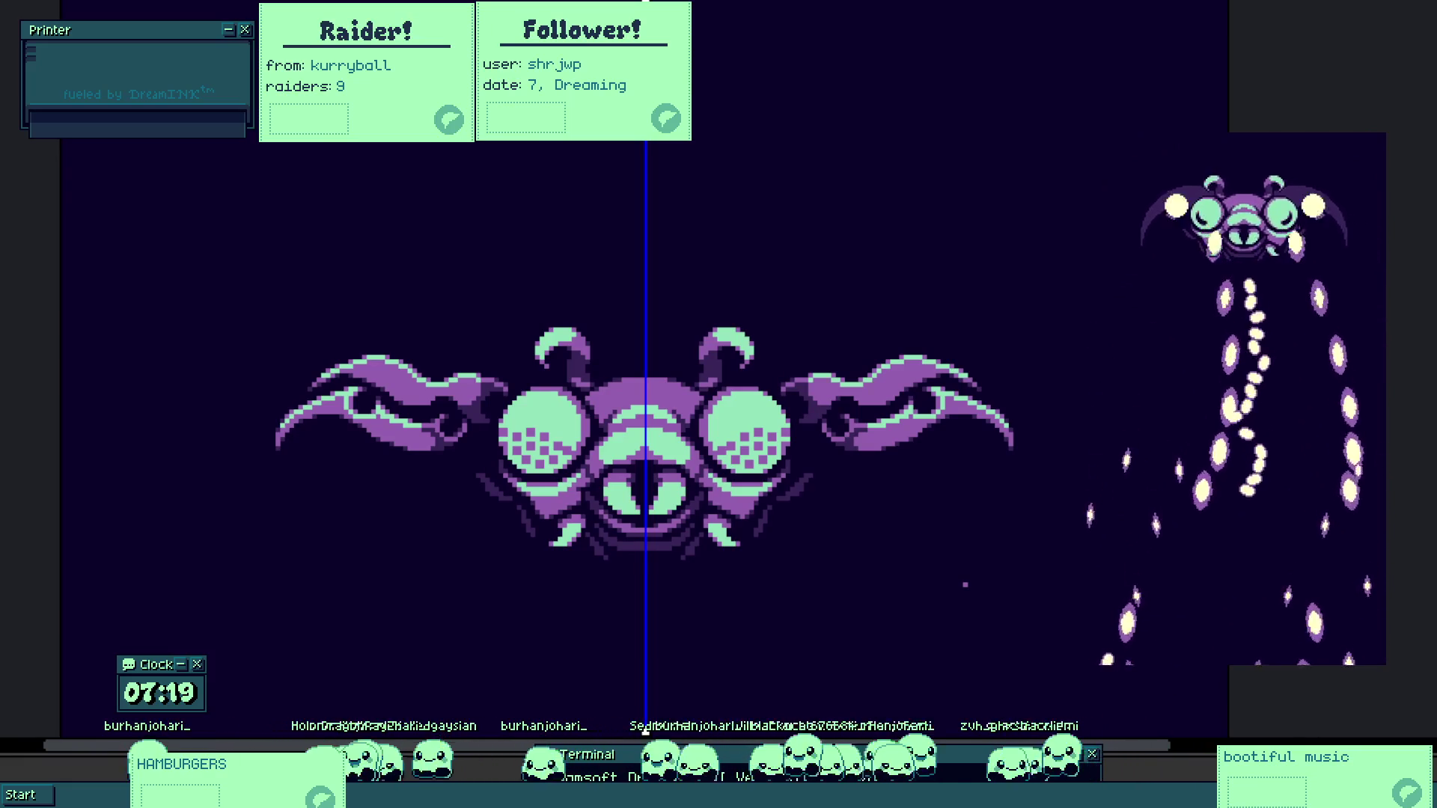
Start a purple blotch on the zoomed-in left mint eye.
scroll(561, 439, up, 5)
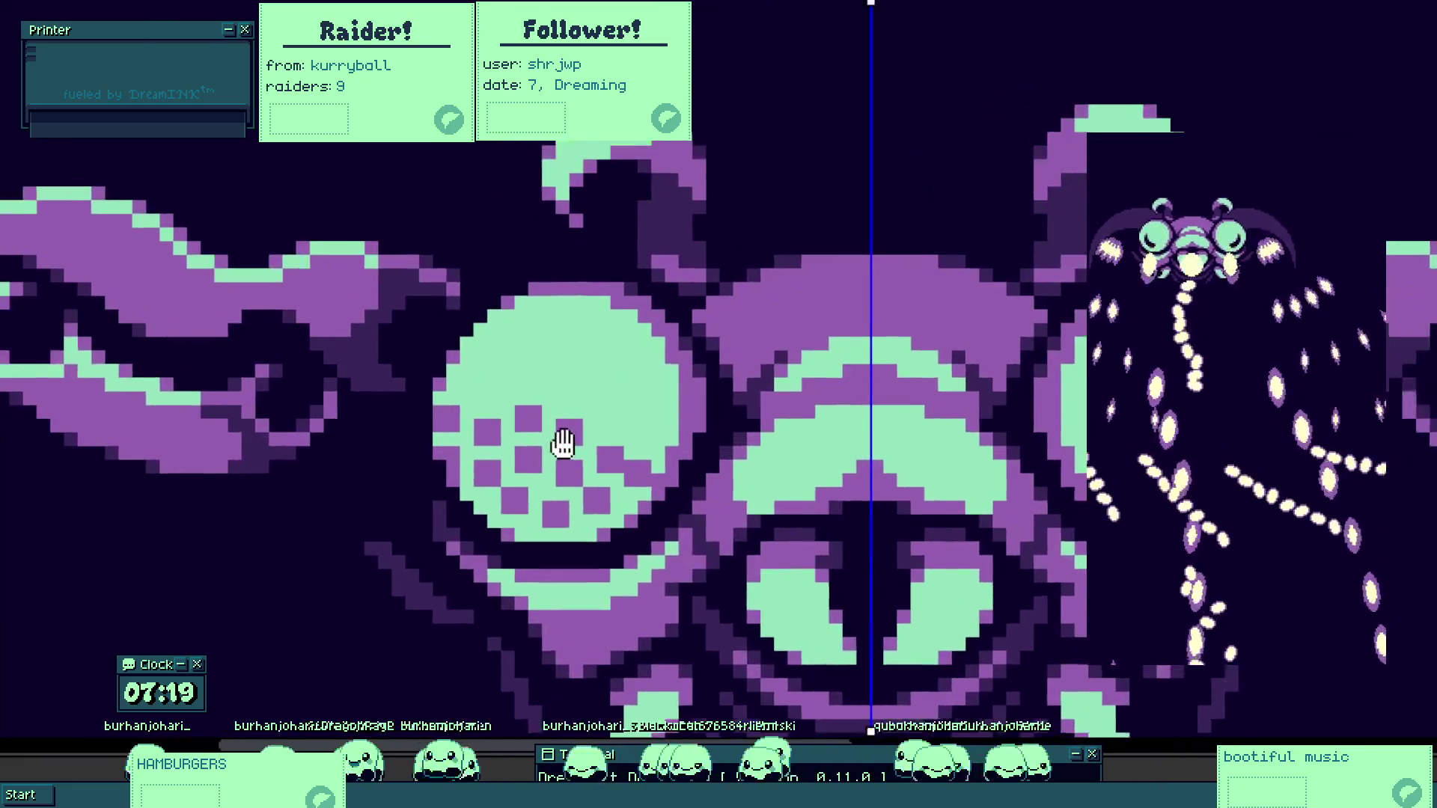
scroll(586, 410, up, 1)
scroll(629, 433, down, 4)
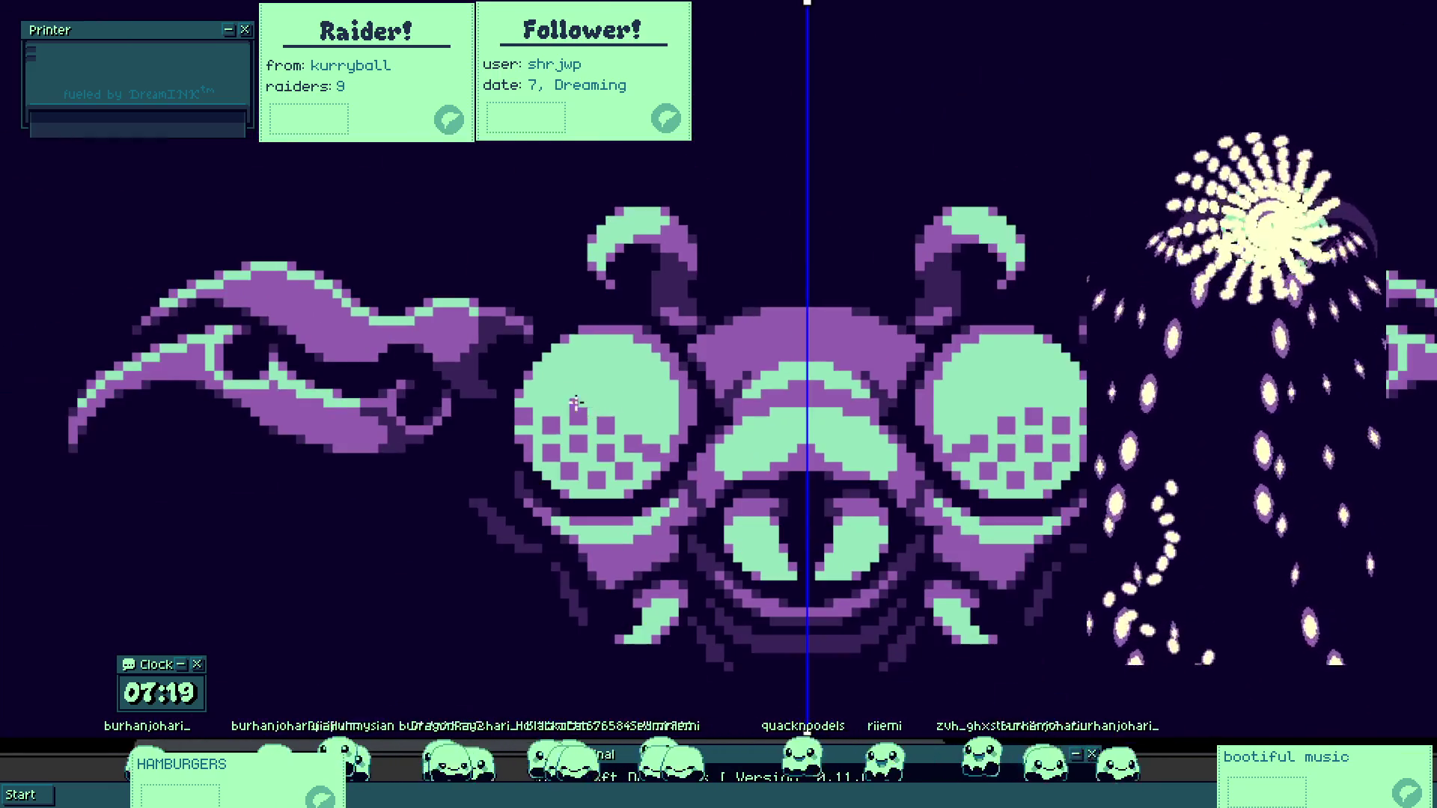
scroll(571, 411, up, 3)
click(556, 414)
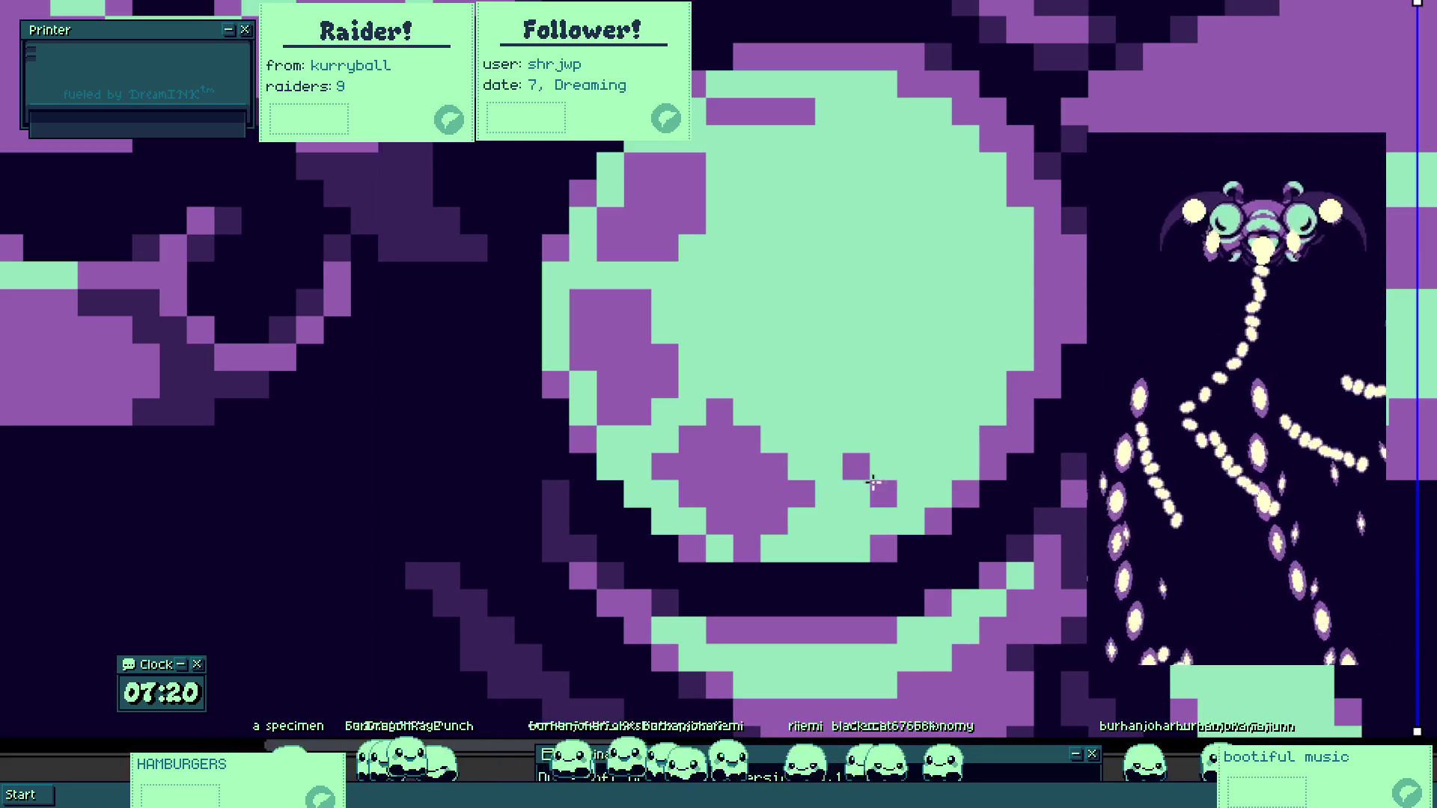
Paint irregular purple blotches over the eye's right side and upper area.
mouse_move(905, 496)
mouse_down()
mouse_move(954, 396)
mouse_move(909, 408)
mouse_move(905, 389)
mouse_move(857, 452)
mouse_move(906, 420)
mouse_up()
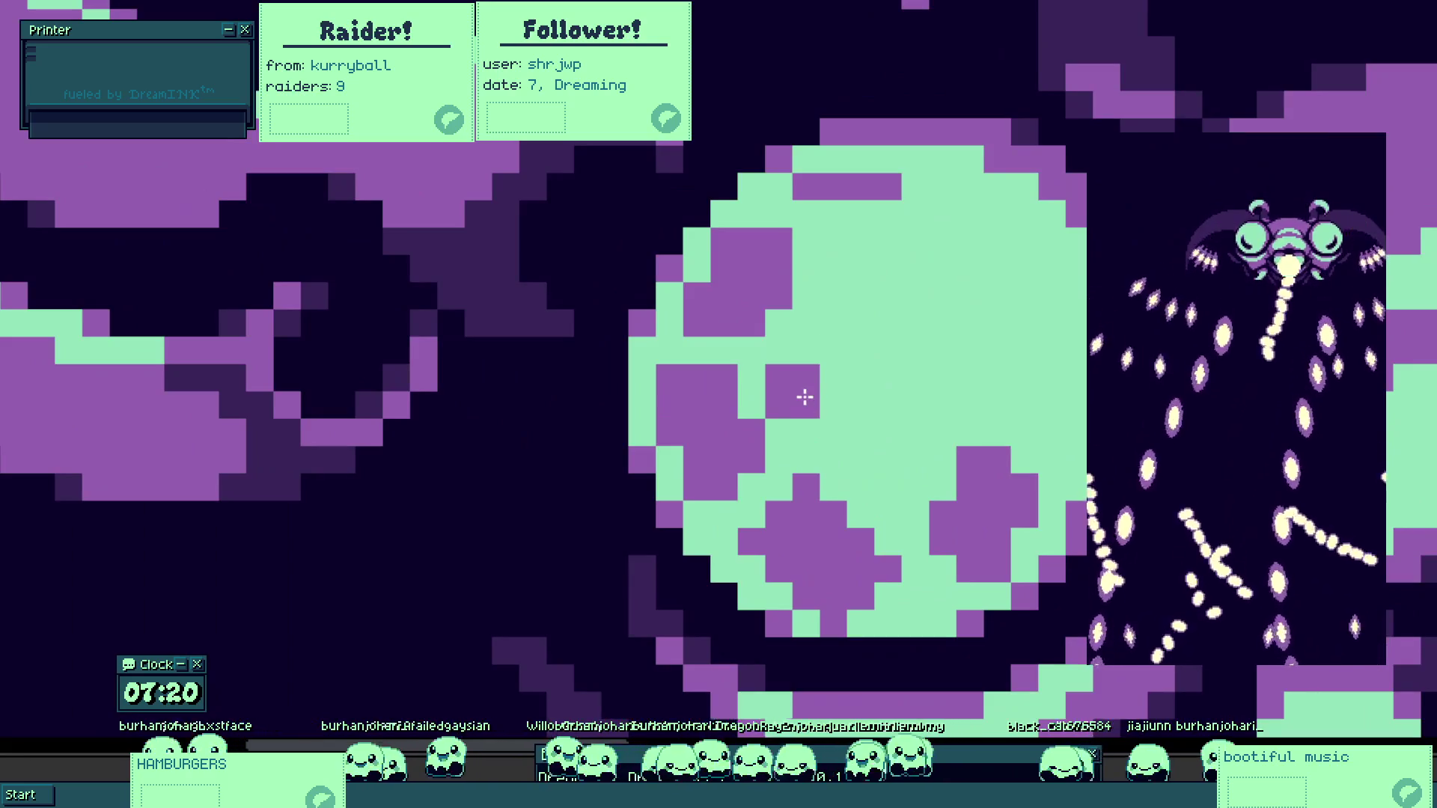
mouse_move(805, 398)
mouse_down()
mouse_move(856, 352)
mouse_move(843, 411)
mouse_move(889, 481)
mouse_move(904, 474)
mouse_move(889, 469)
mouse_move(899, 404)
mouse_up()
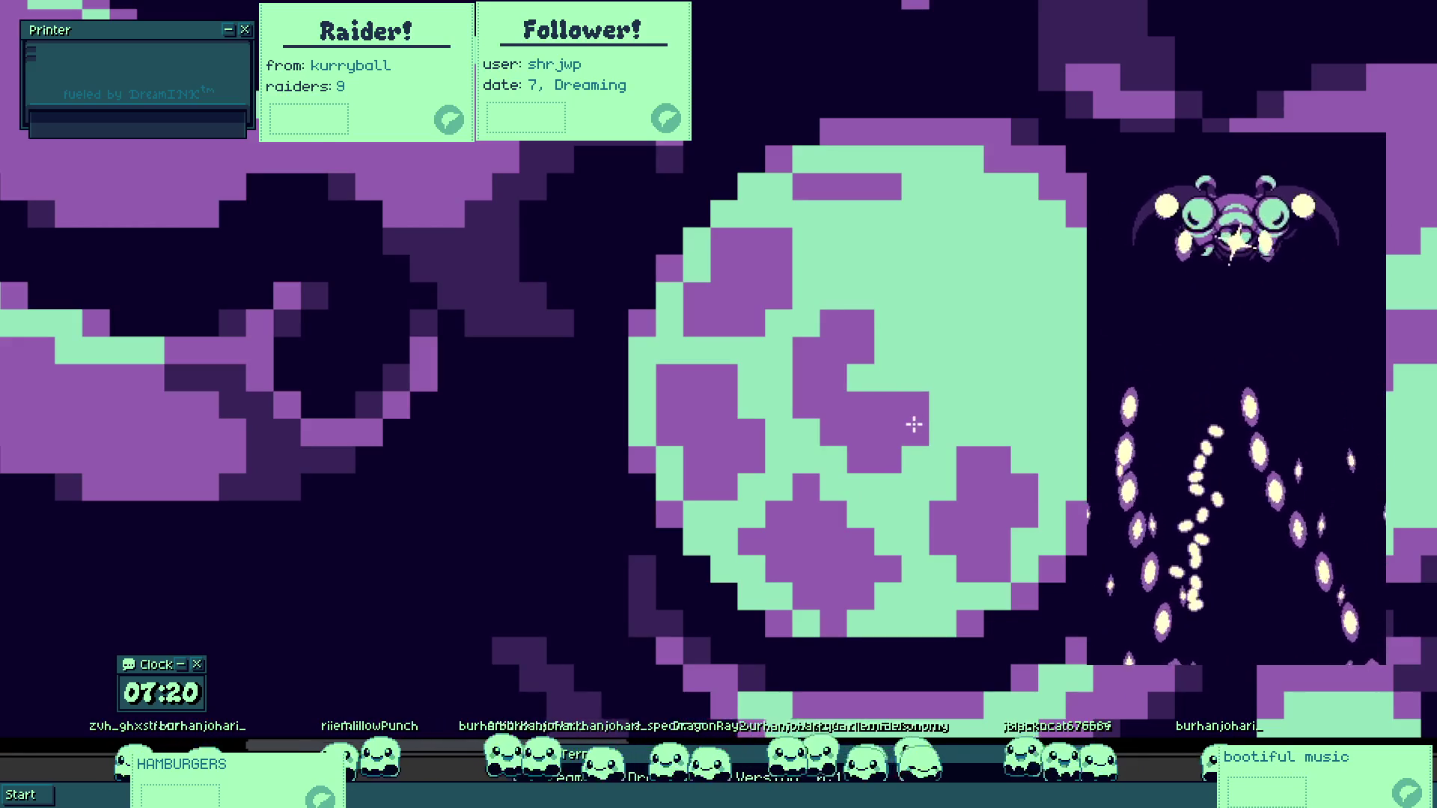
scroll(888, 438, up, 2)
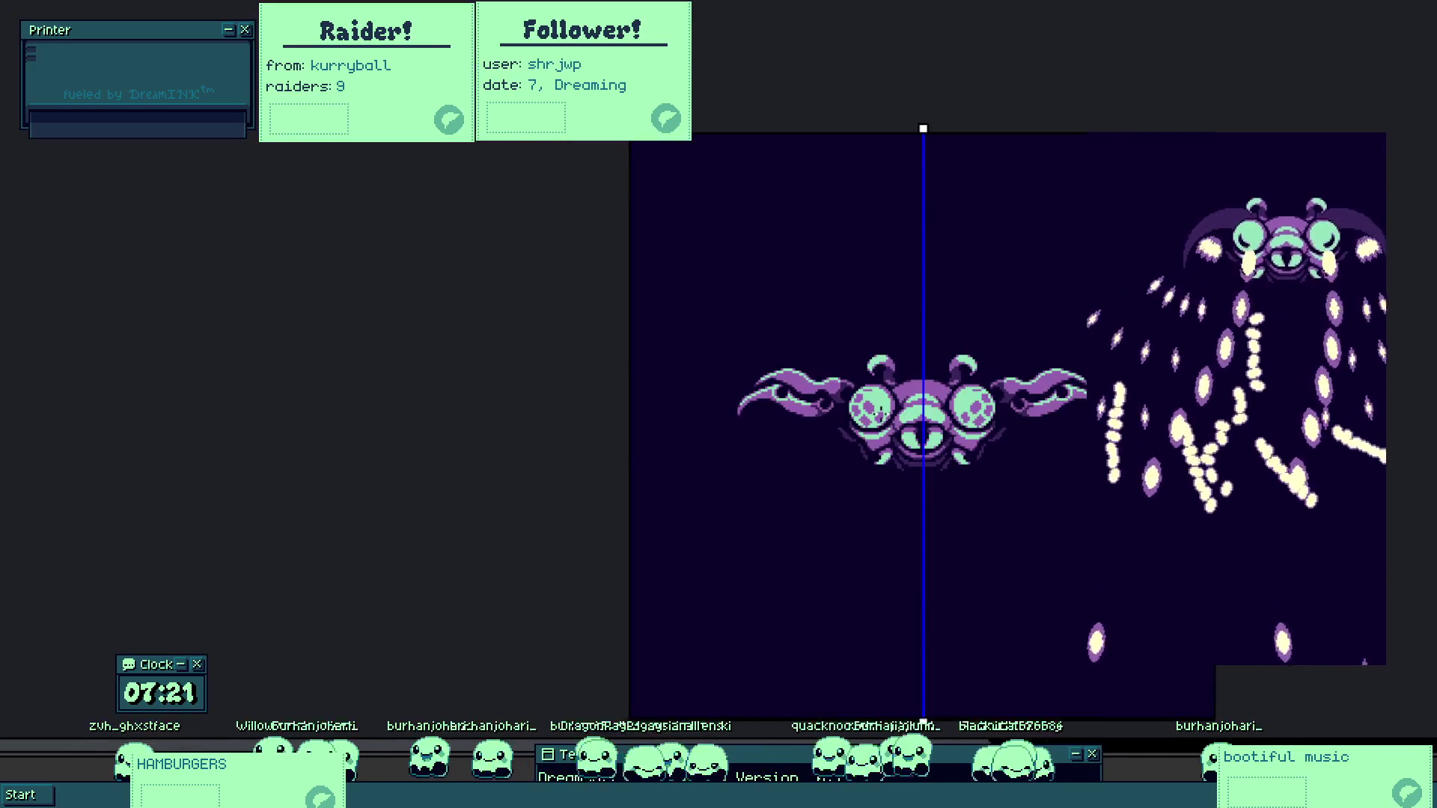
scroll(883, 403, up, 4)
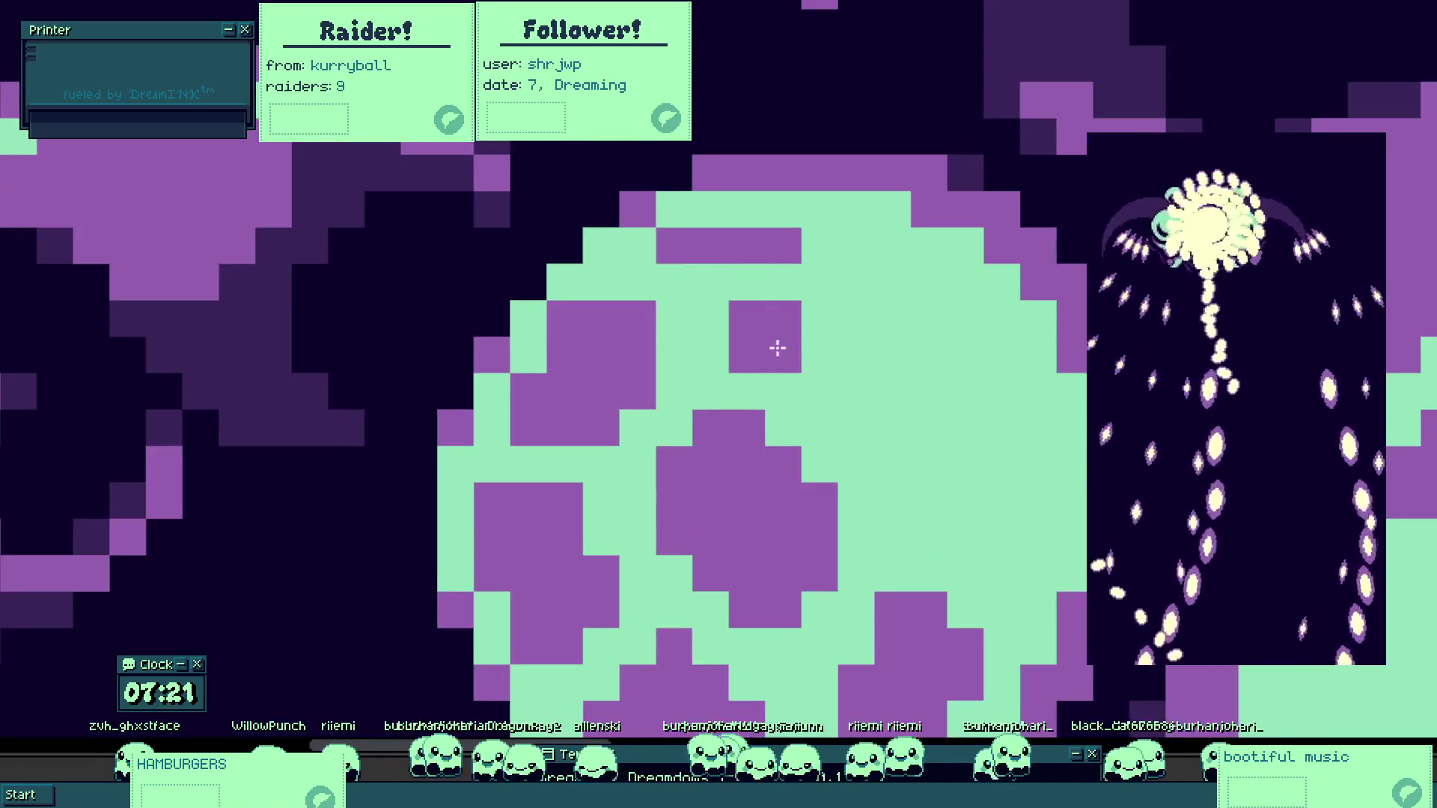
mouse_move(781, 286)
mouse_down()
mouse_move(815, 279)
mouse_move(860, 398)
mouse_move(921, 485)
mouse_move(965, 411)
mouse_move(908, 358)
mouse_up()
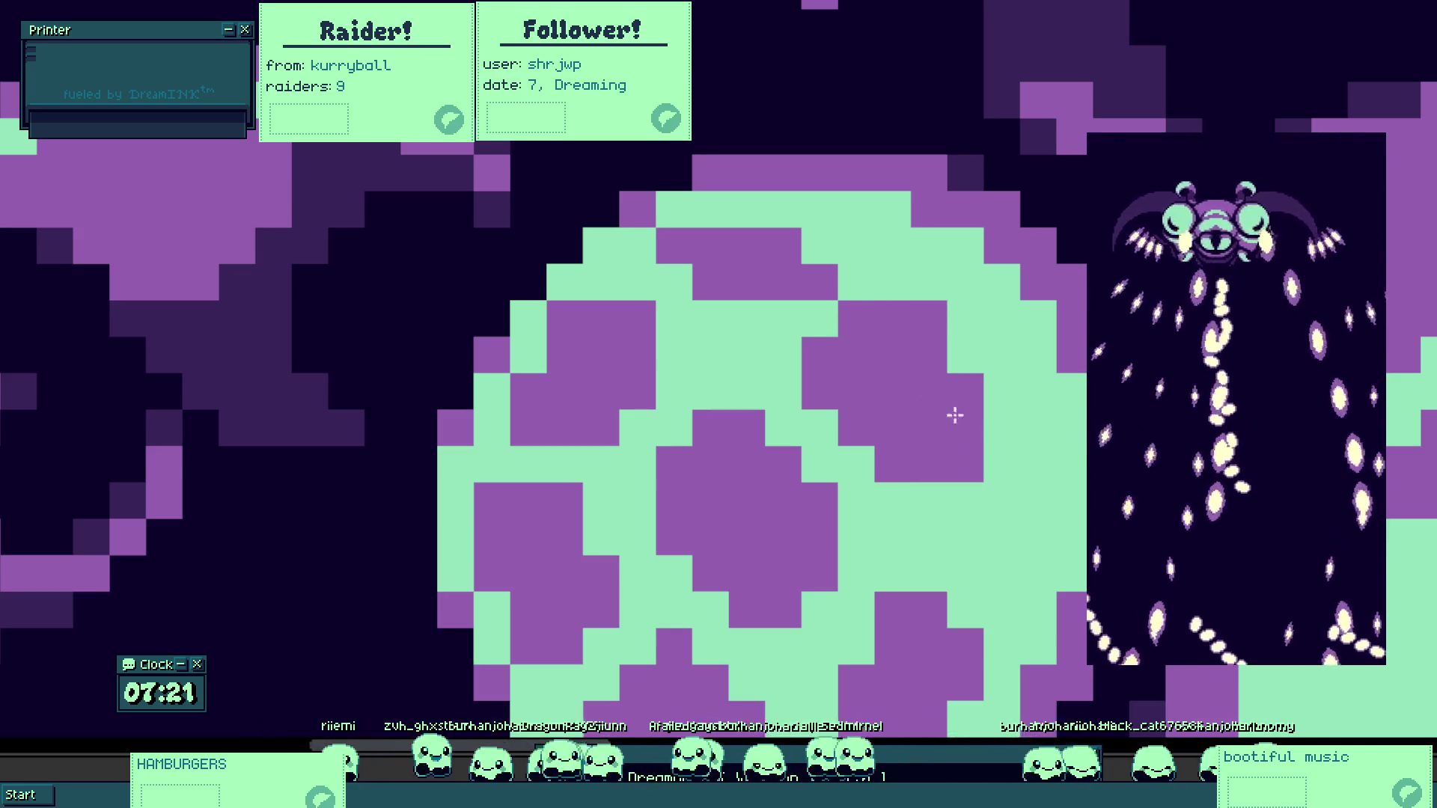
scroll(968, 404, down, 4)
scroll(933, 404, down, 1)
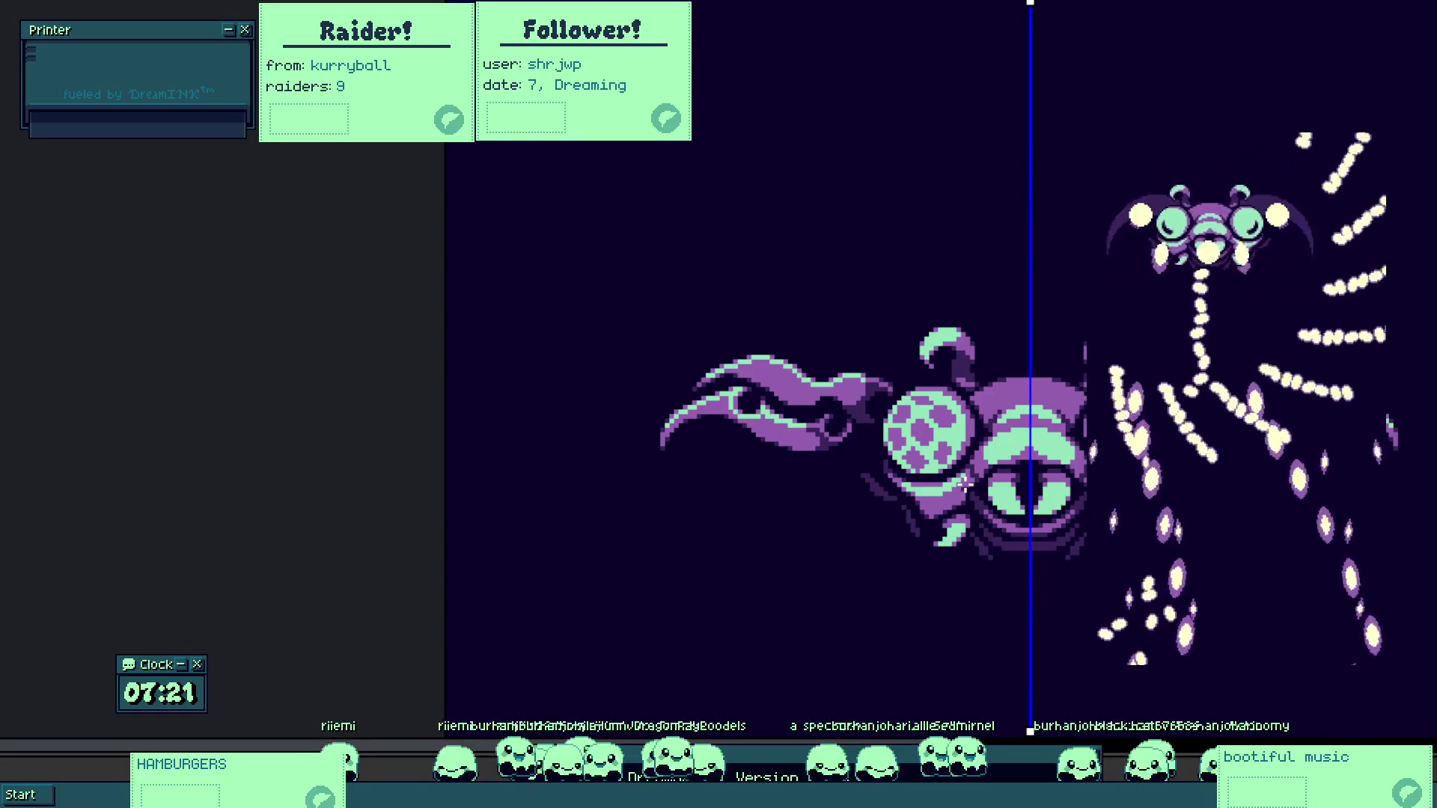
Undo the purple blotches so the eye returns to mint with its dark crescent.
scroll(963, 483, down, 1)
scroll(964, 482, up, 1)
key(ctrl+a)
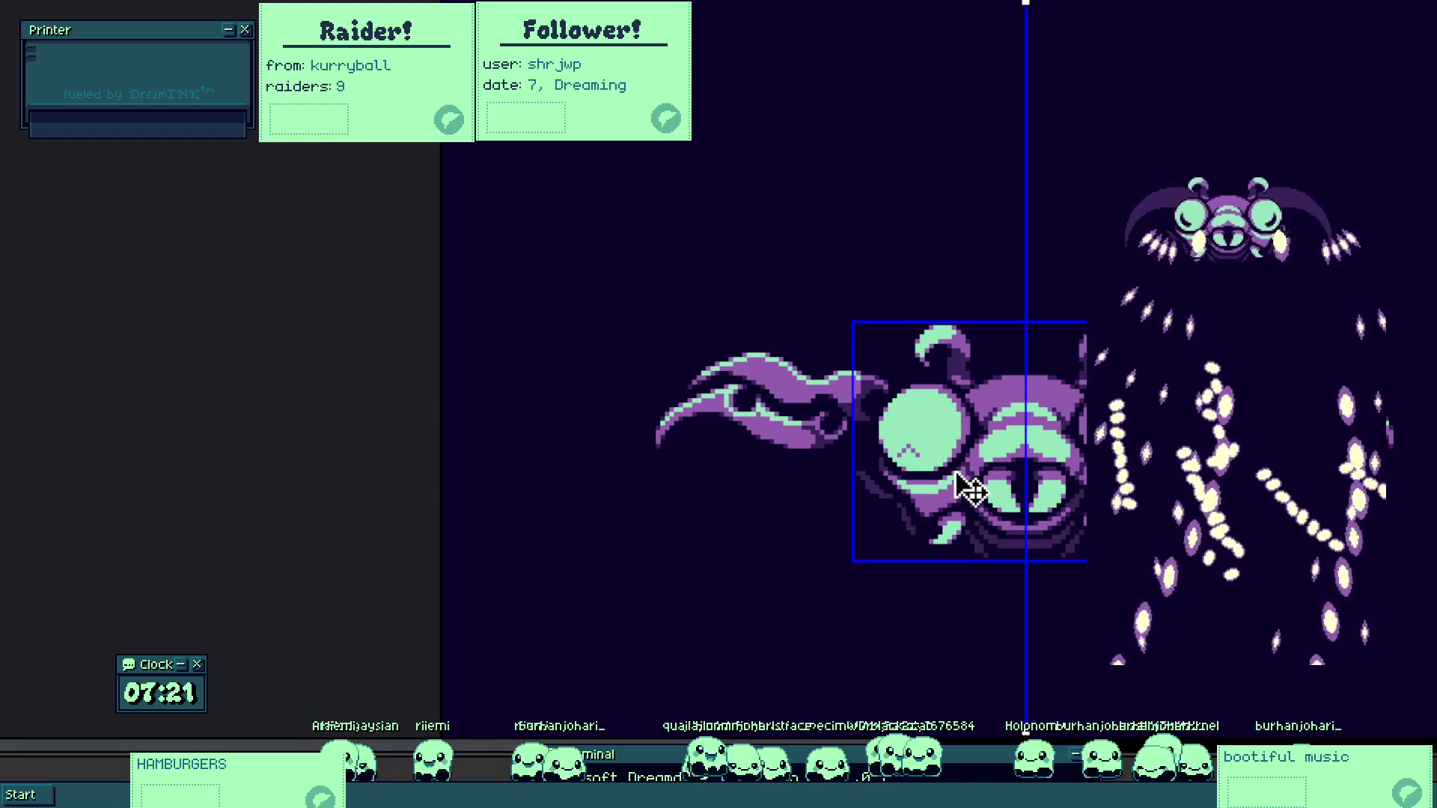
key(ctrl+d)
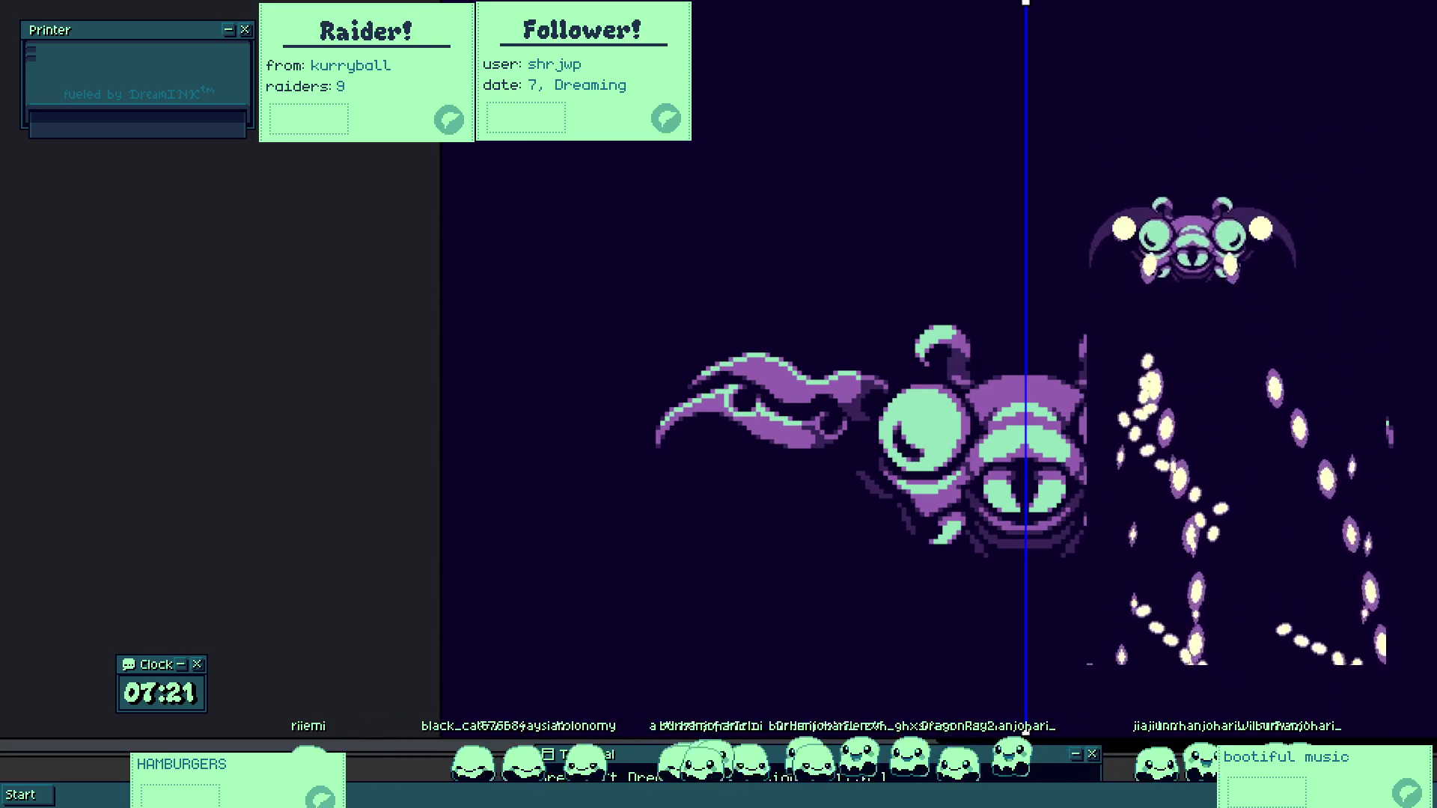
Pan out to view the whole sprite and select the central body piece.
drag(1045, 339, 1019, 212)
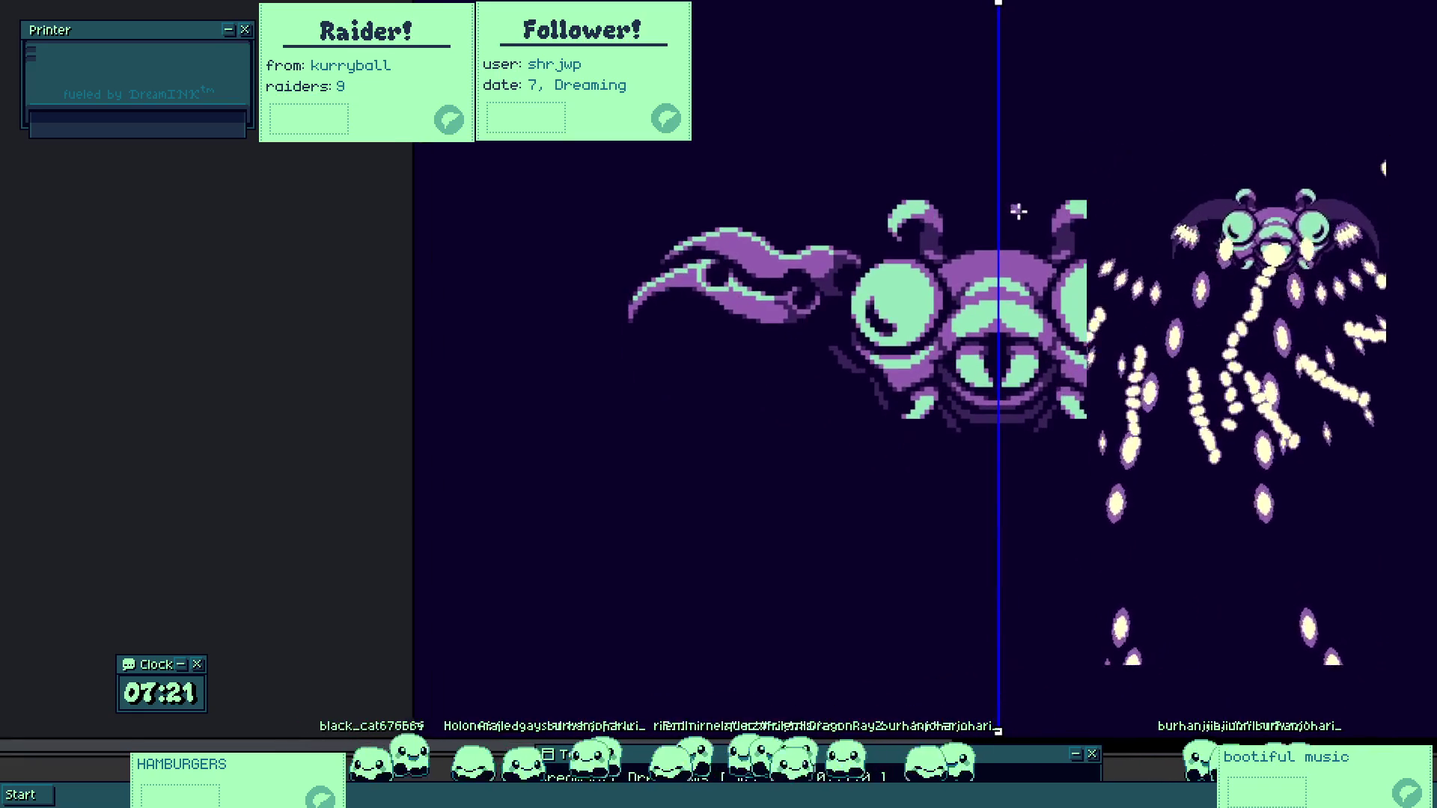
scroll(1019, 206, up, 1)
scroll(741, 285, down, 1)
scroll(775, 535, down, 1)
click(774, 535)
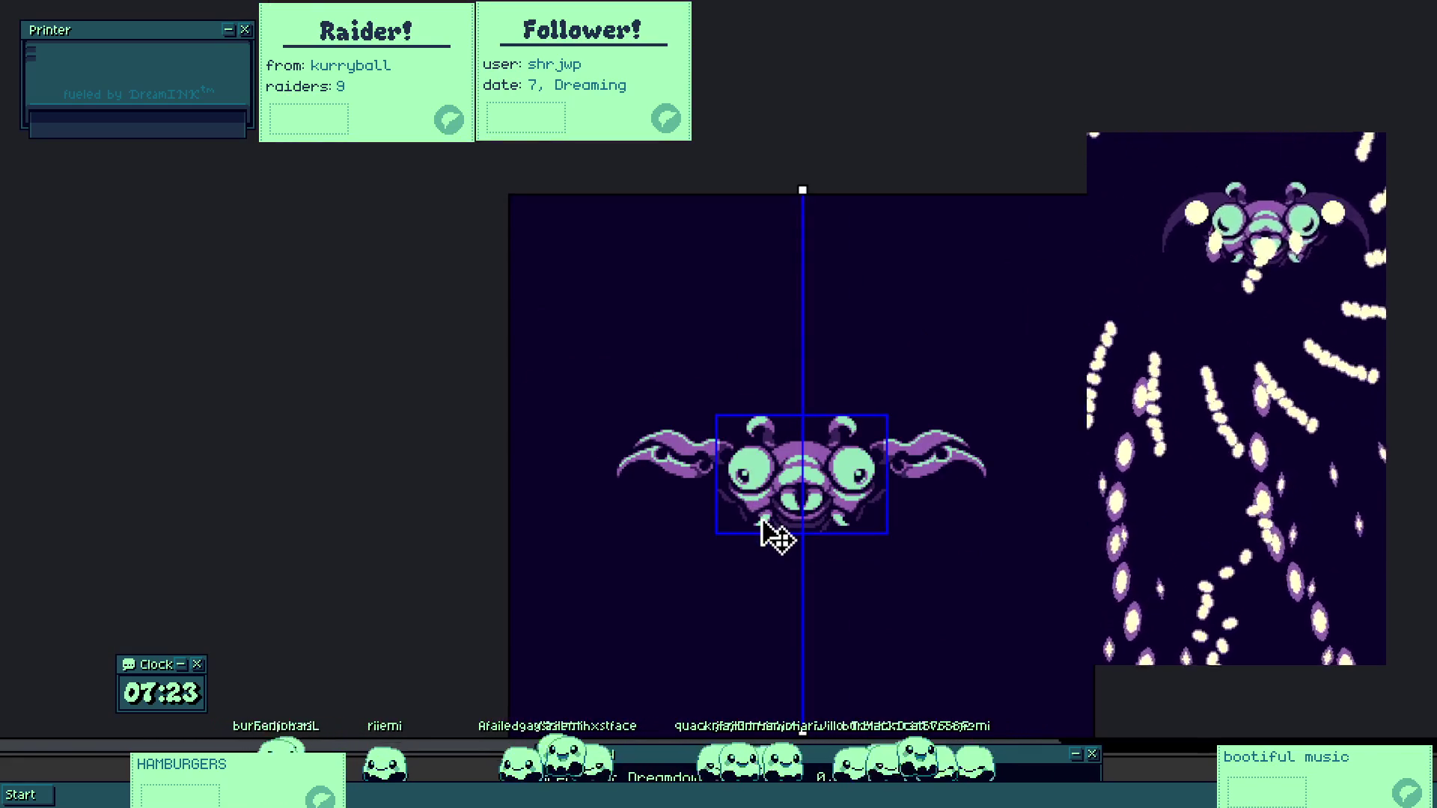
Clear the body selection and draw a dark arc along the eye's upper-right rim.
click(761, 536)
key(Escape)
scroll(739, 487, up, 5)
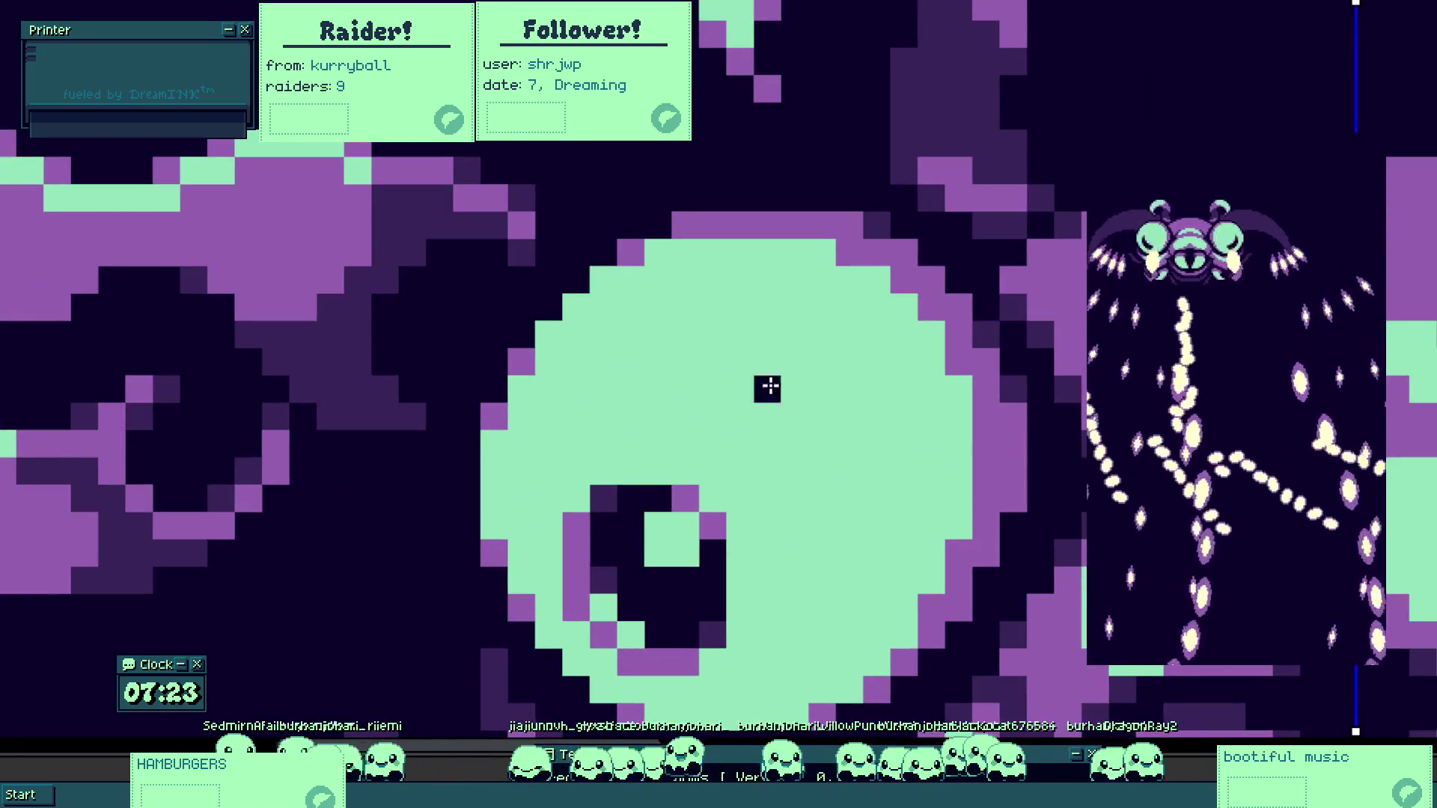
mouse_move(821, 307)
mouse_down()
mouse_move(873, 331)
mouse_move(873, 363)
mouse_move(827, 324)
mouse_move(882, 340)
mouse_move(906, 401)
mouse_up()
Recolour the dark arc's end pixel purple.
scroll(876, 369, down, 5)
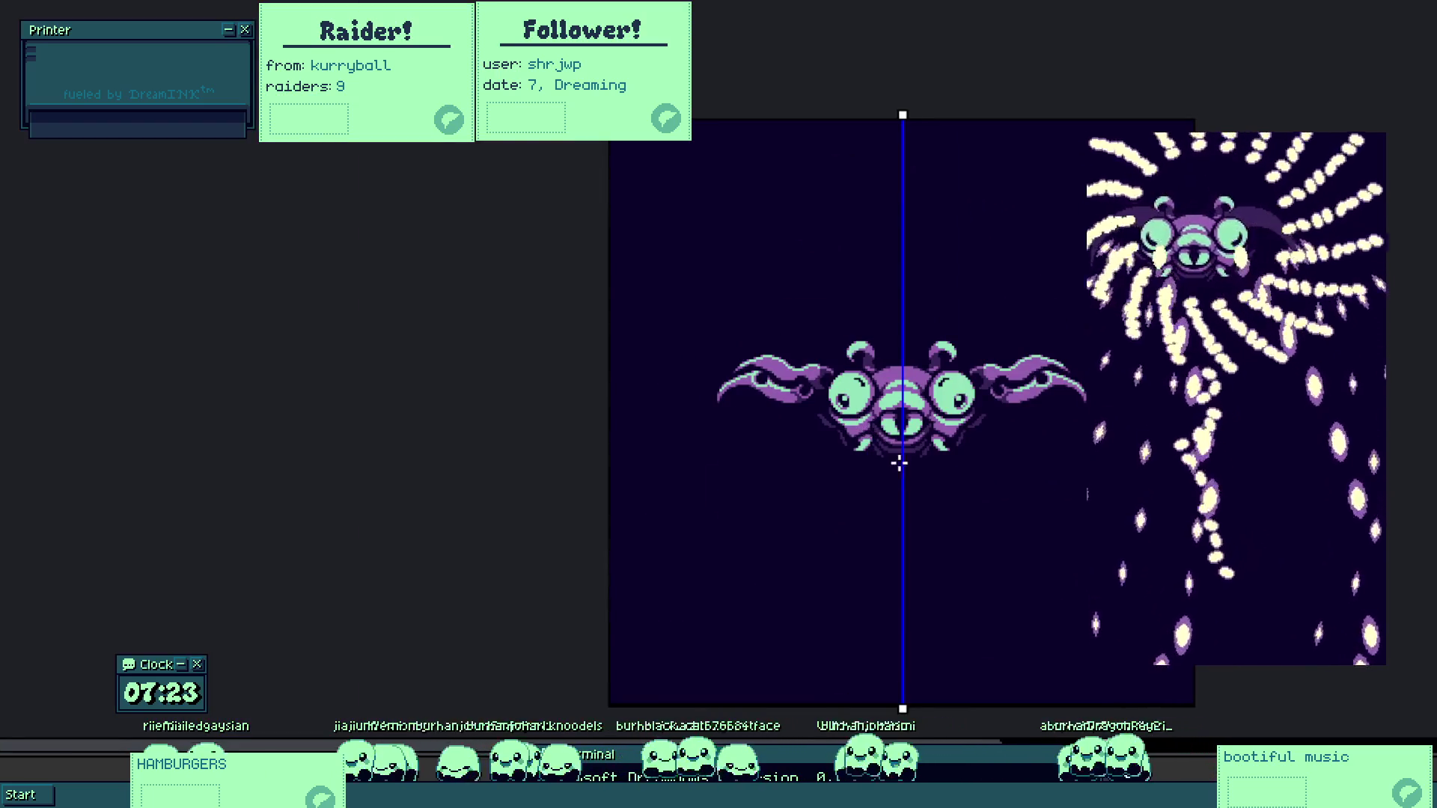
scroll(877, 424, up, 5)
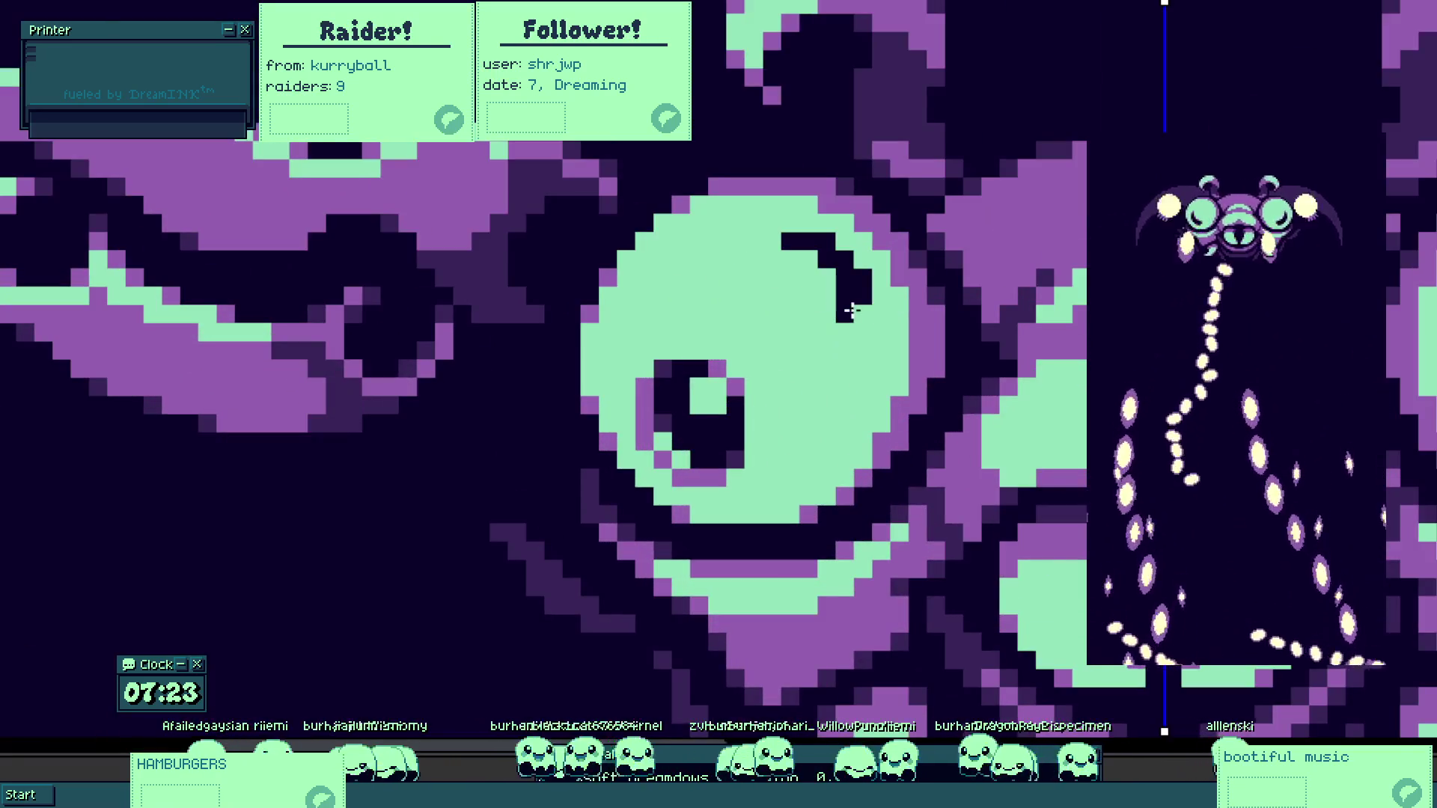
scroll(861, 313, up, 1)
click(833, 282)
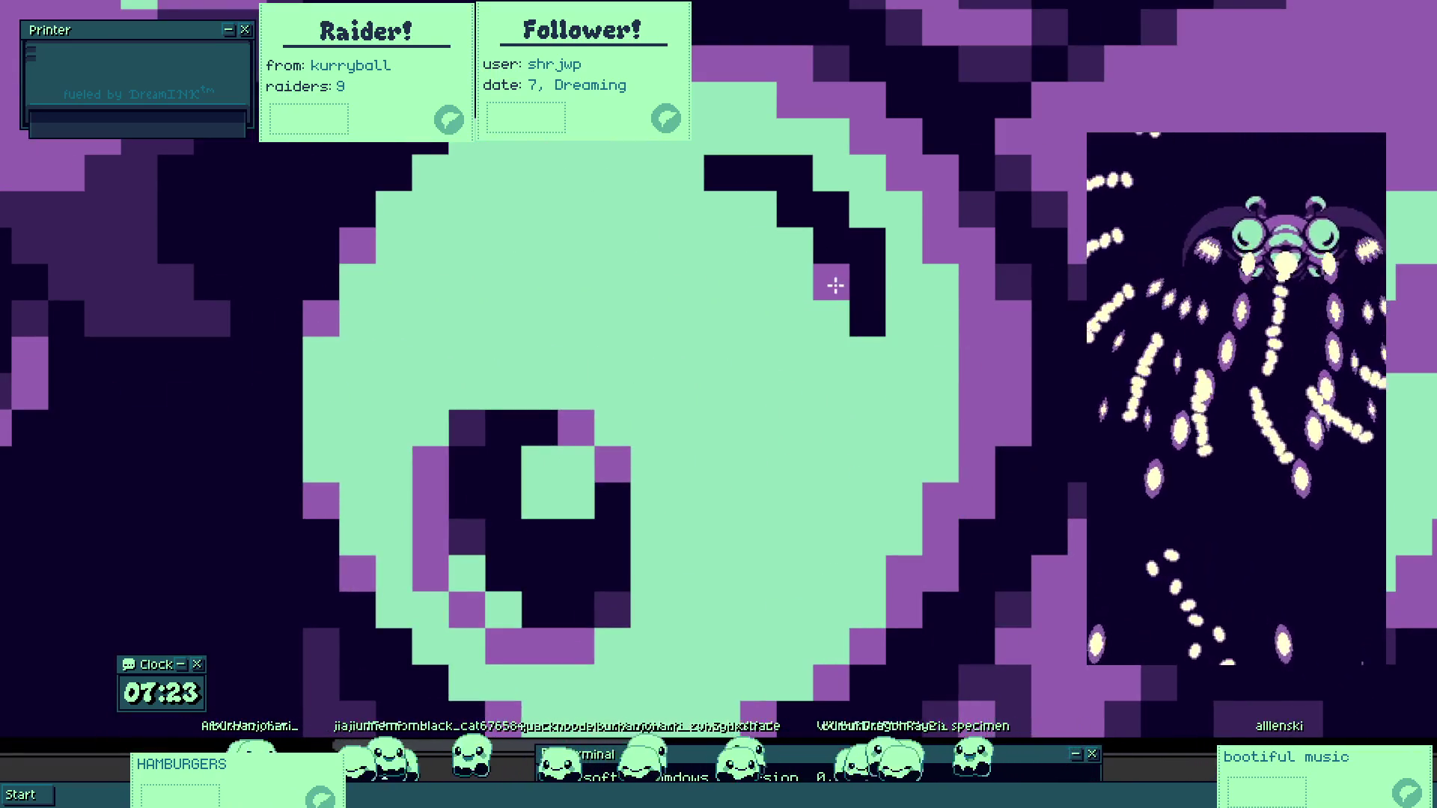
scroll(789, 313, down, 5)
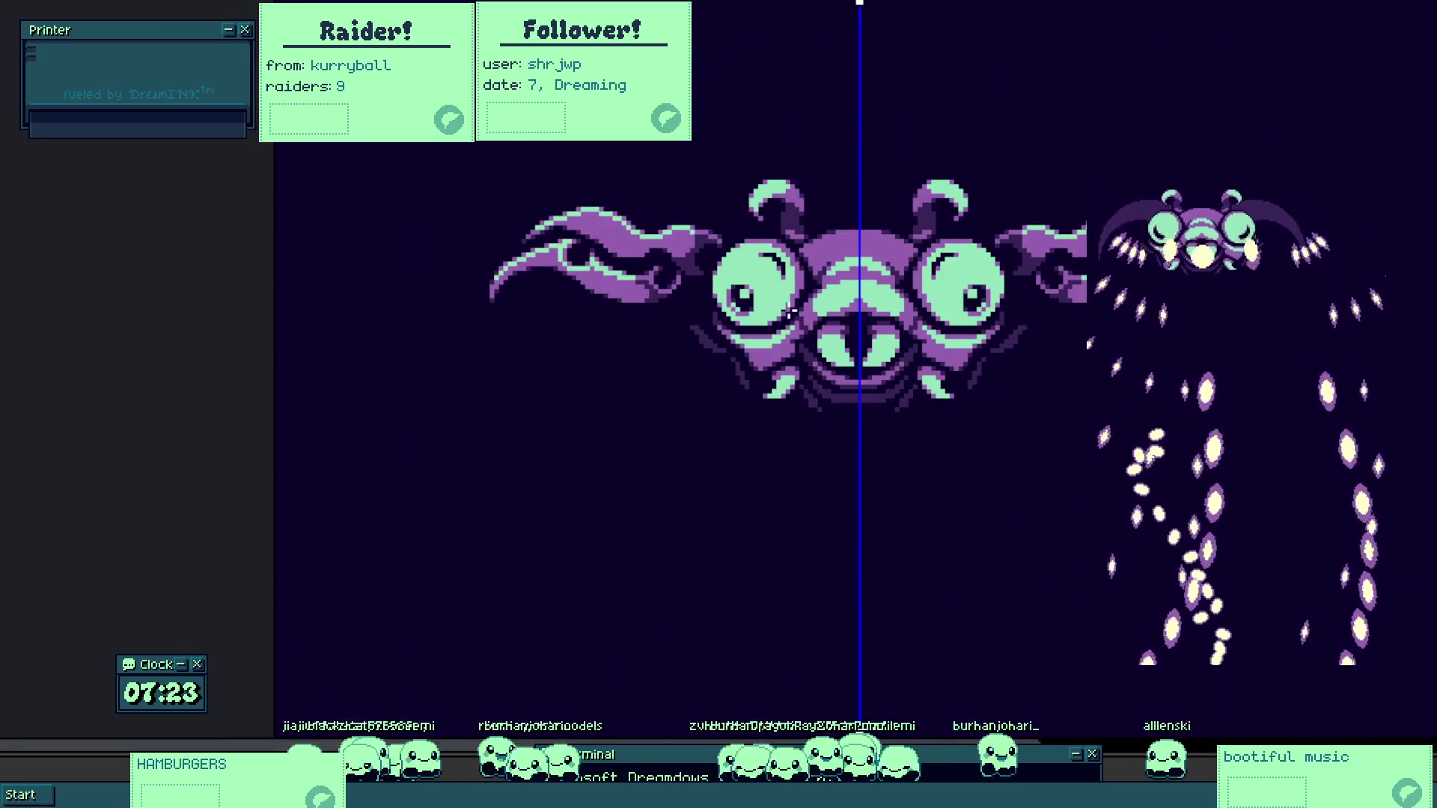
scroll(790, 314, down, 2)
scroll(791, 349, up, 2)
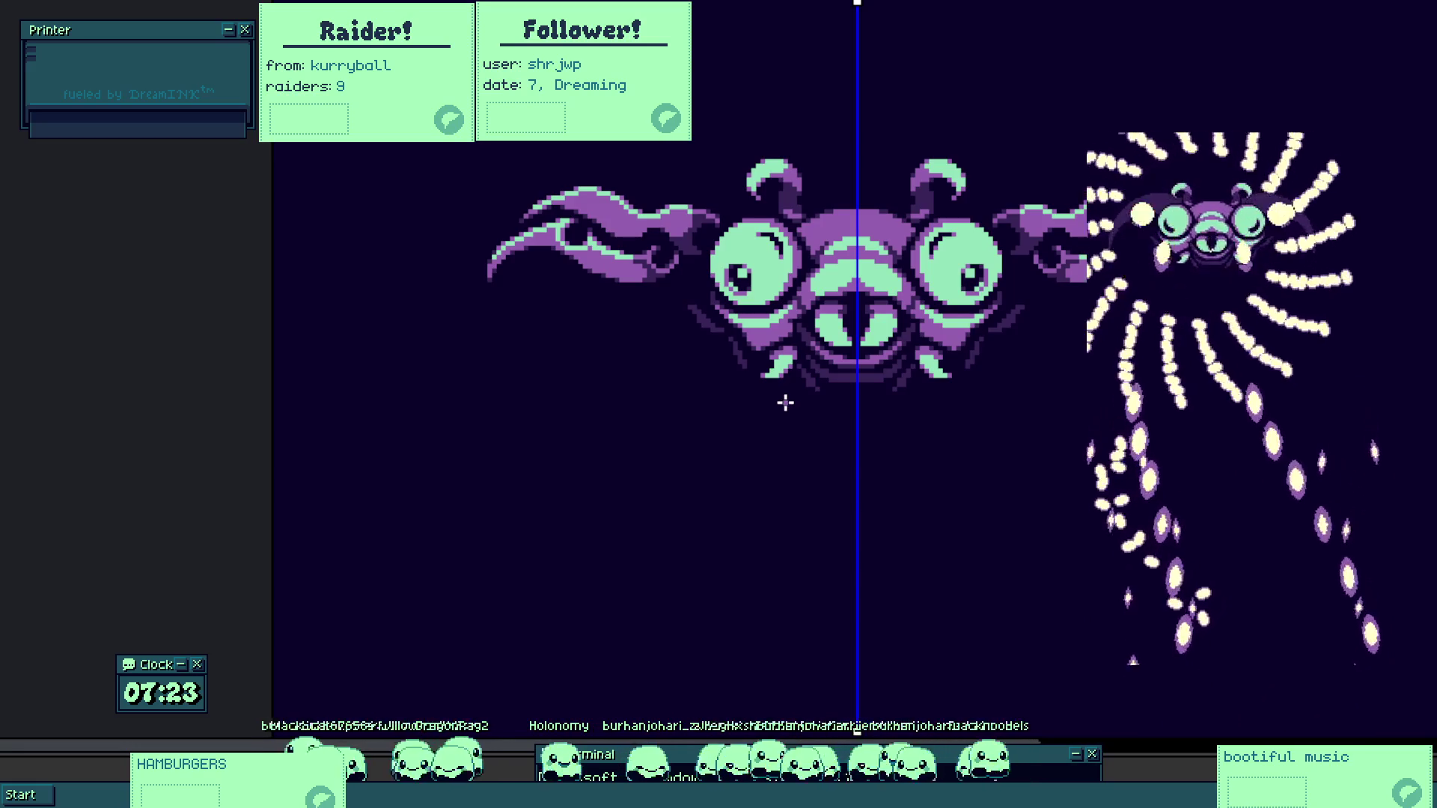
click(785, 402)
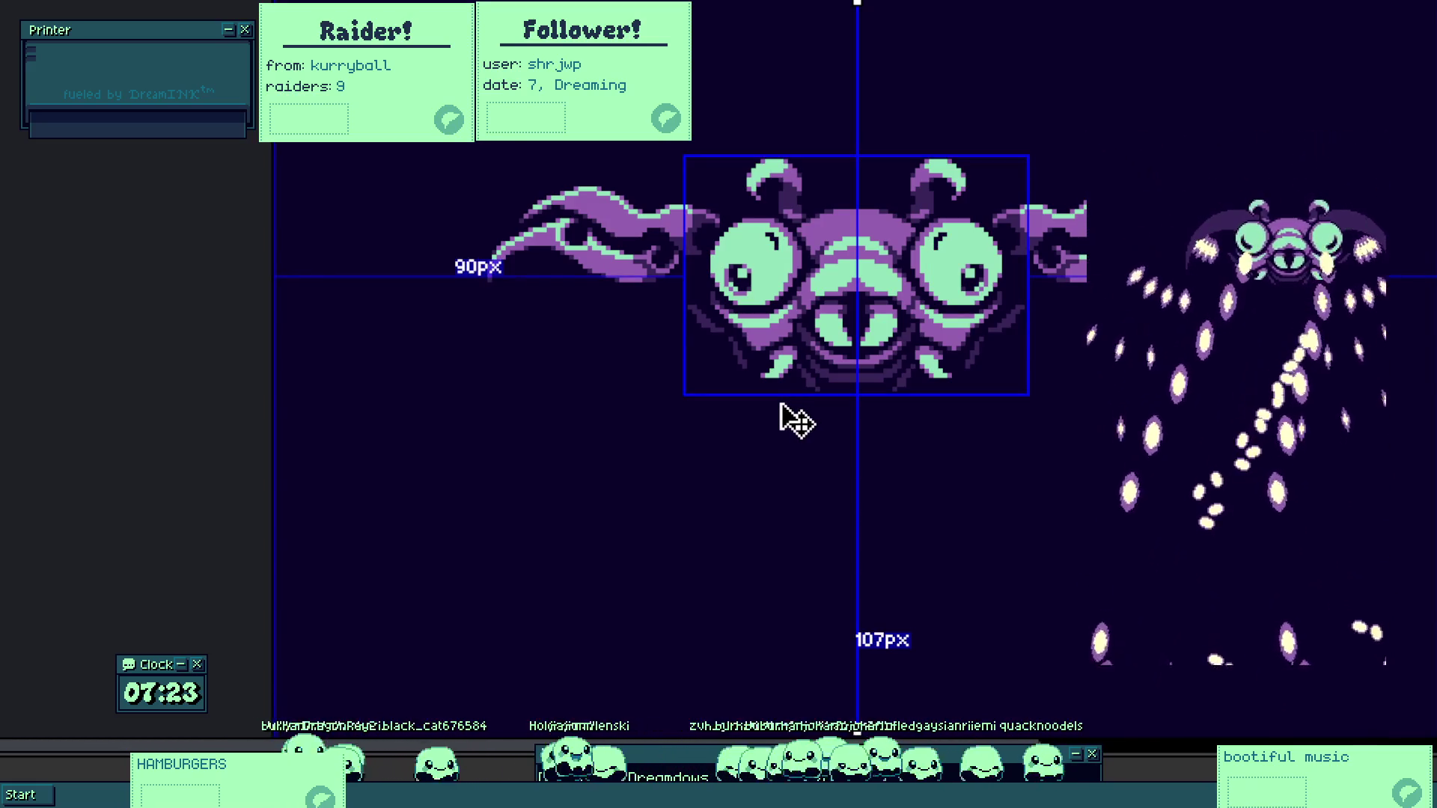
click(798, 413)
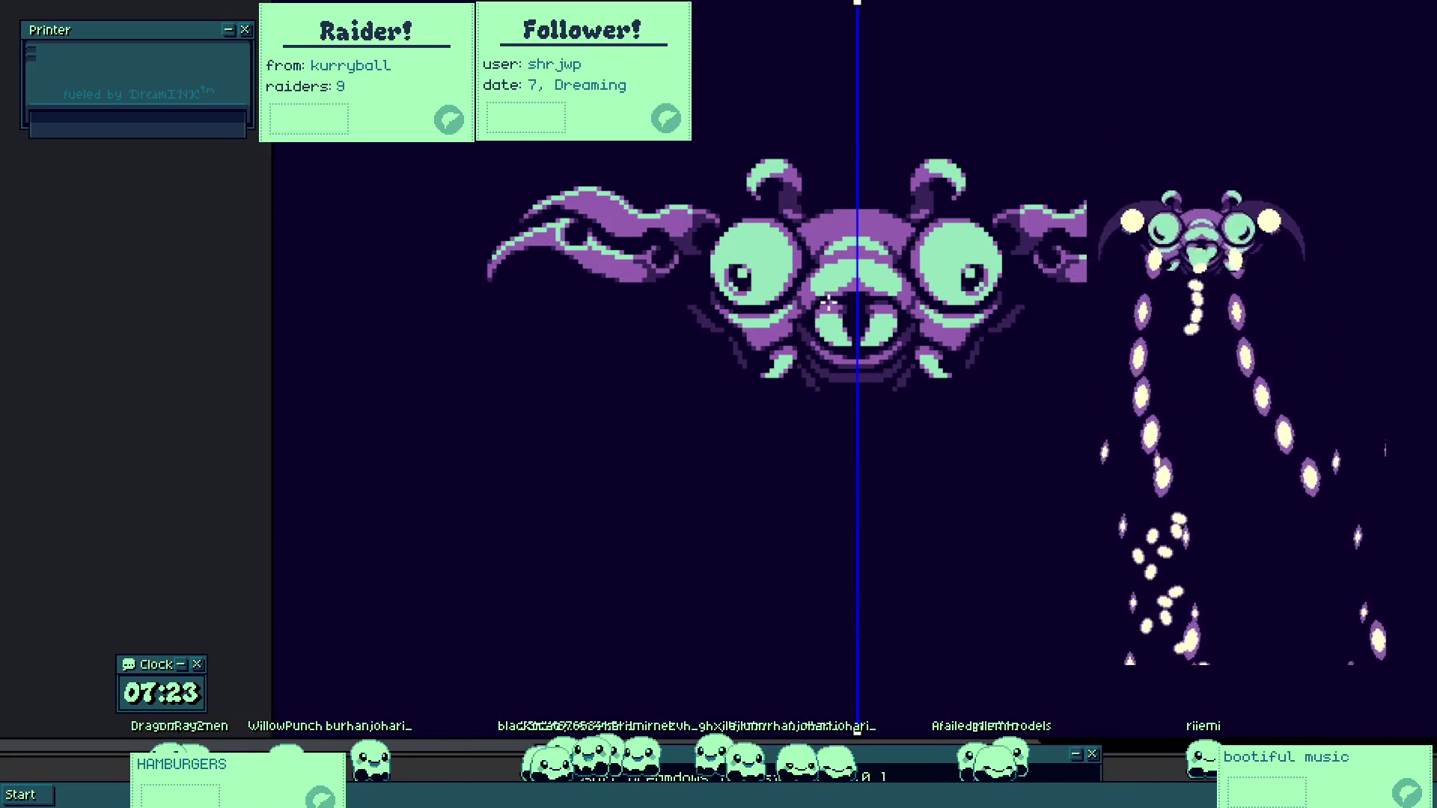
scroll(747, 263, up, 5)
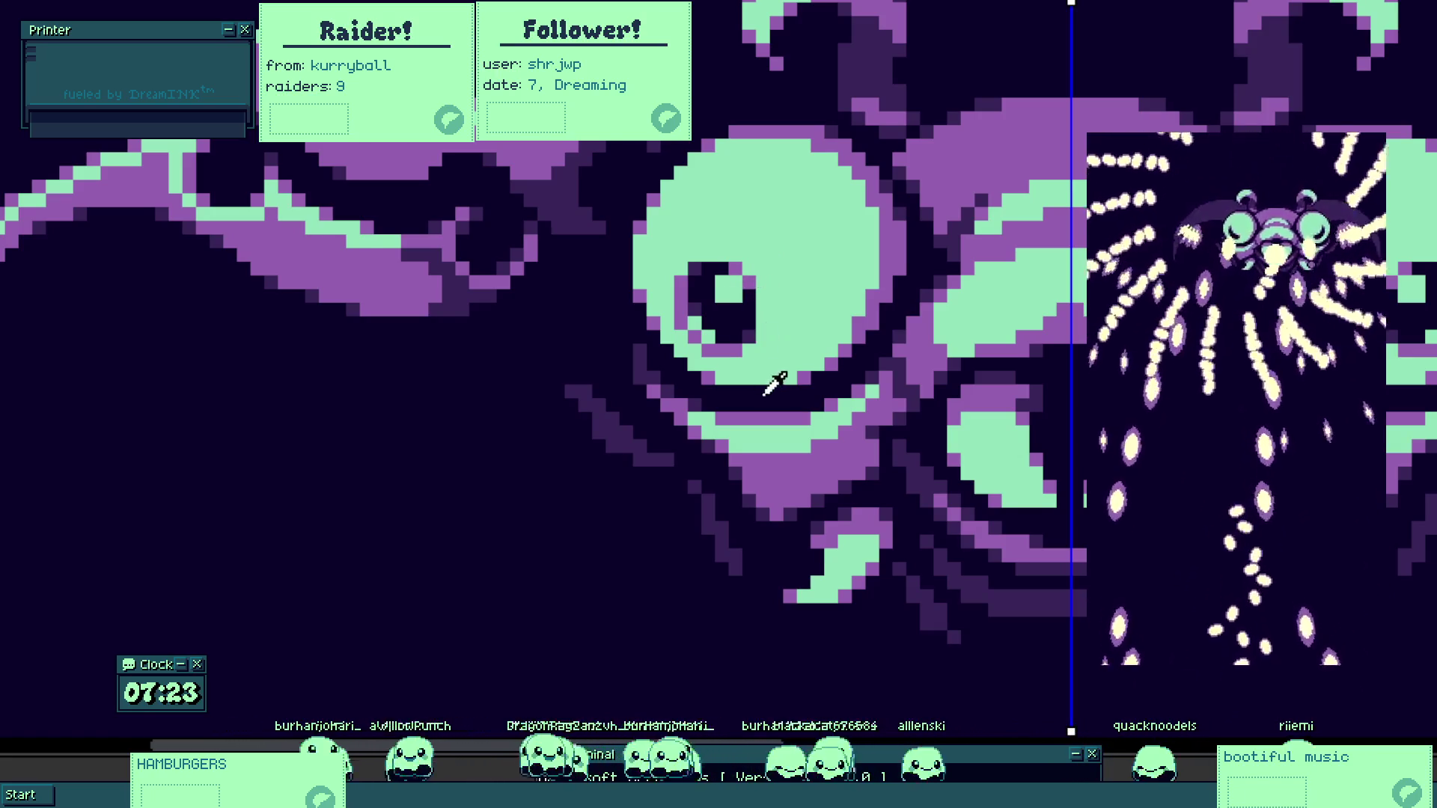
Adjust the zoom on the boss's central mouth area.
scroll(793, 359, down, 2)
scroll(712, 529, up, 3)
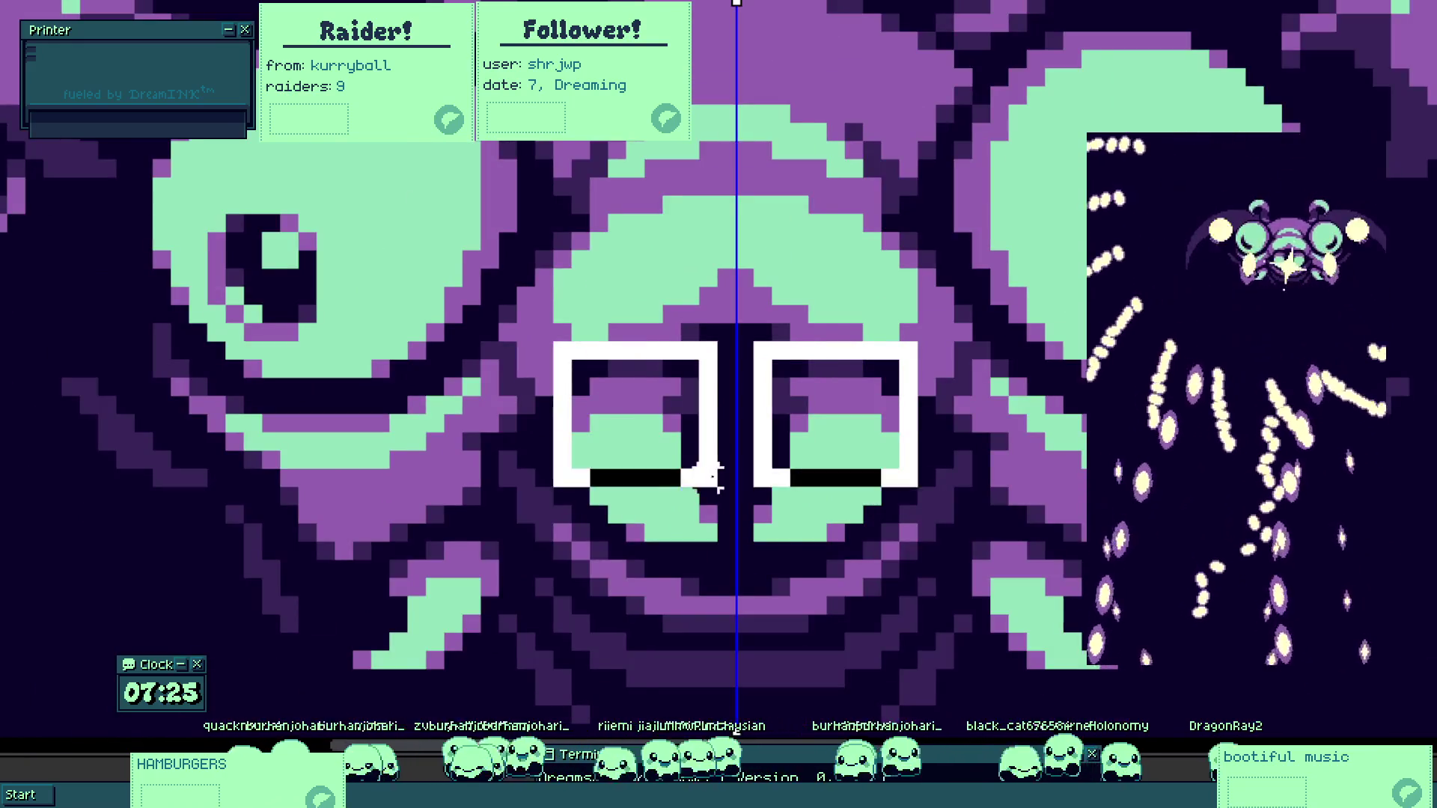
Subtract the top-left, bottom-left and lower-left diagonal cells from the mouth selection.
scroll(589, 371, up, 1)
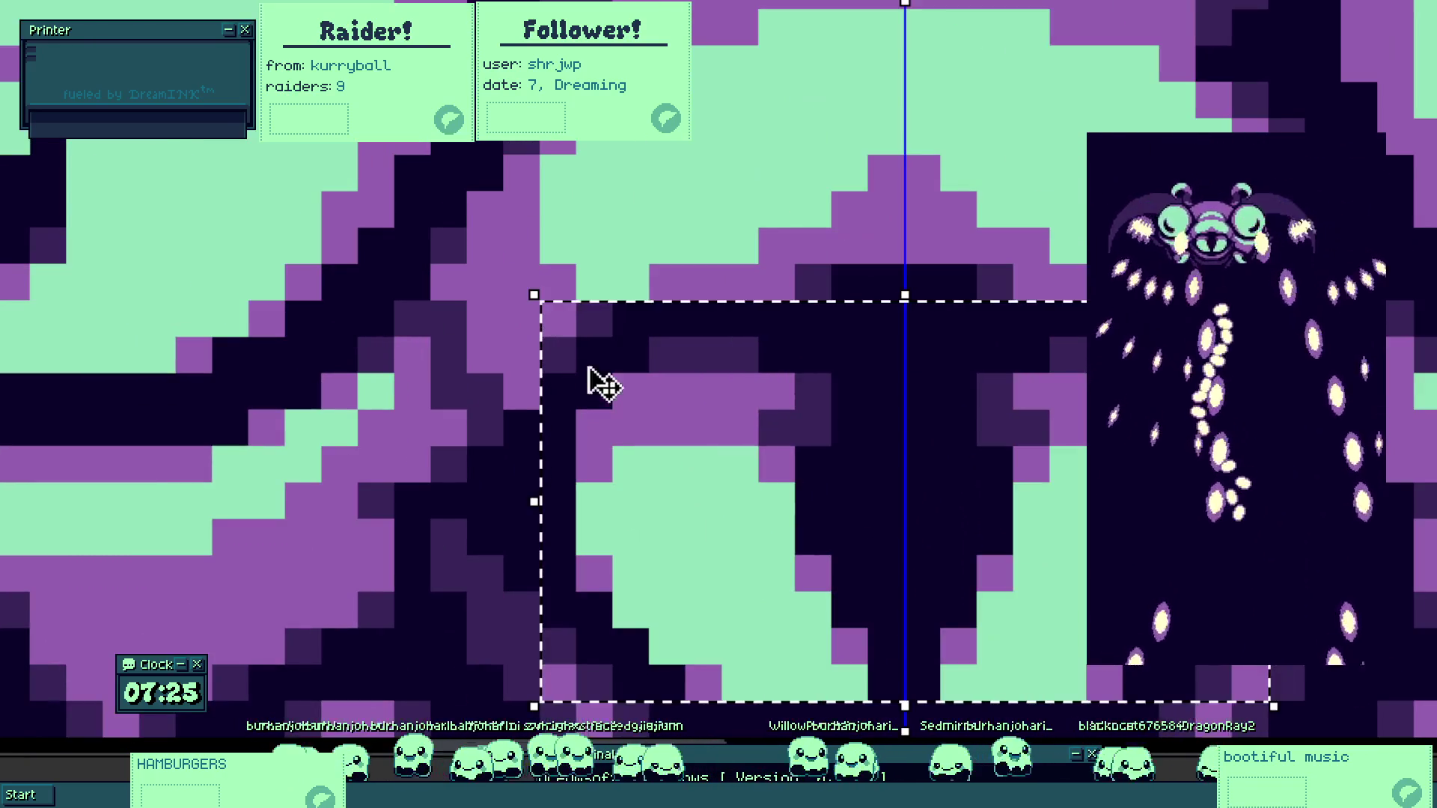
drag(557, 352, 595, 318)
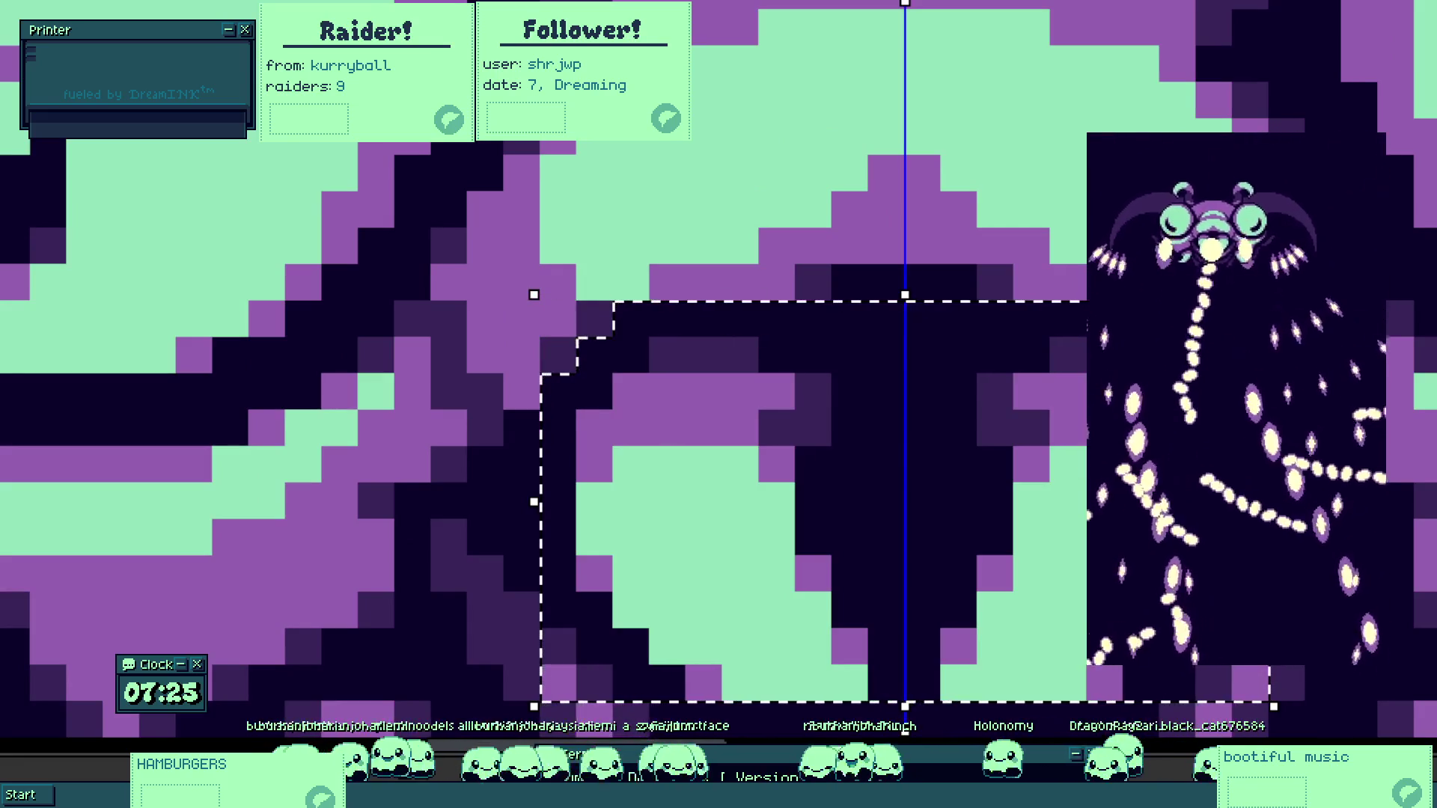
scroll(823, 524, down, 3)
click(601, 592)
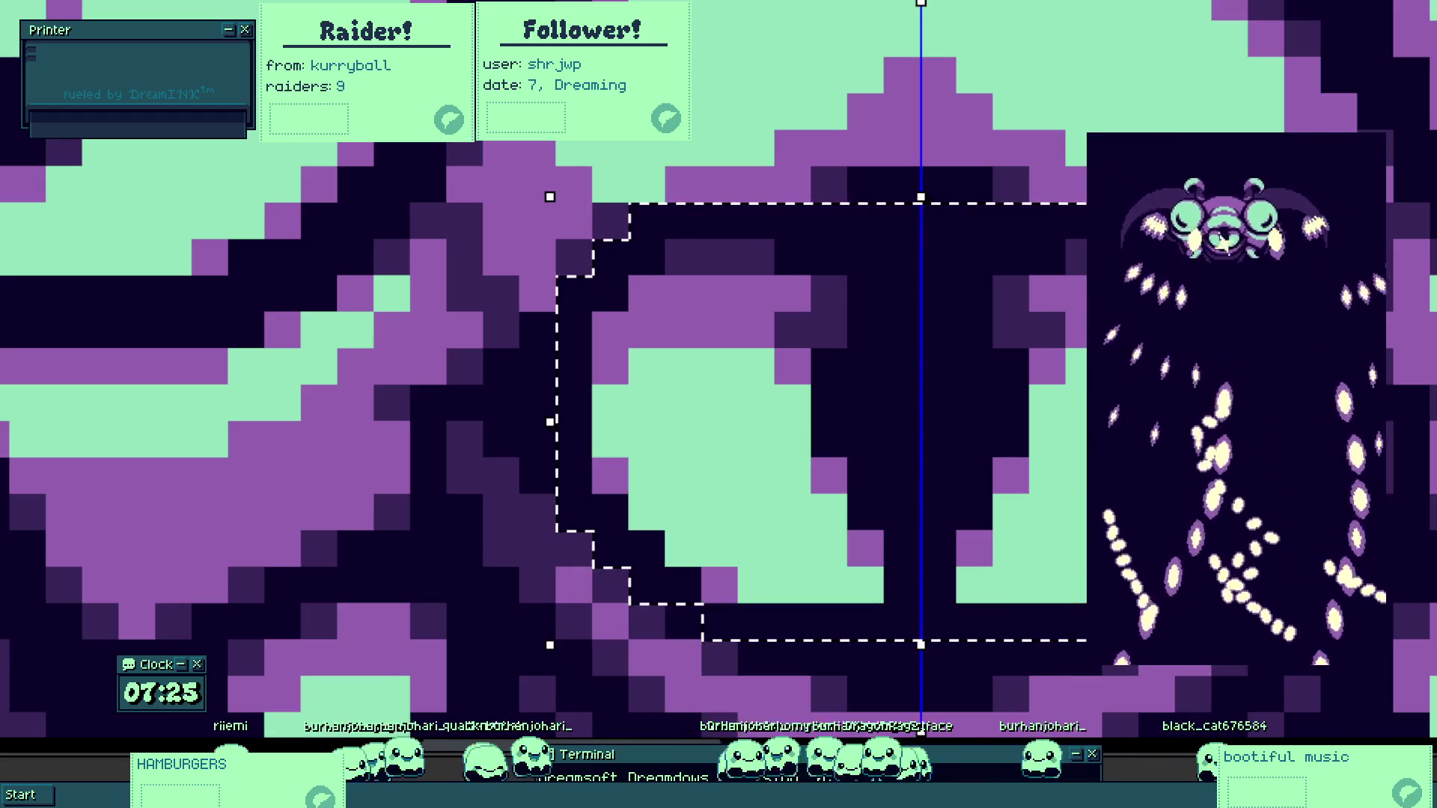
drag(655, 588, 575, 513)
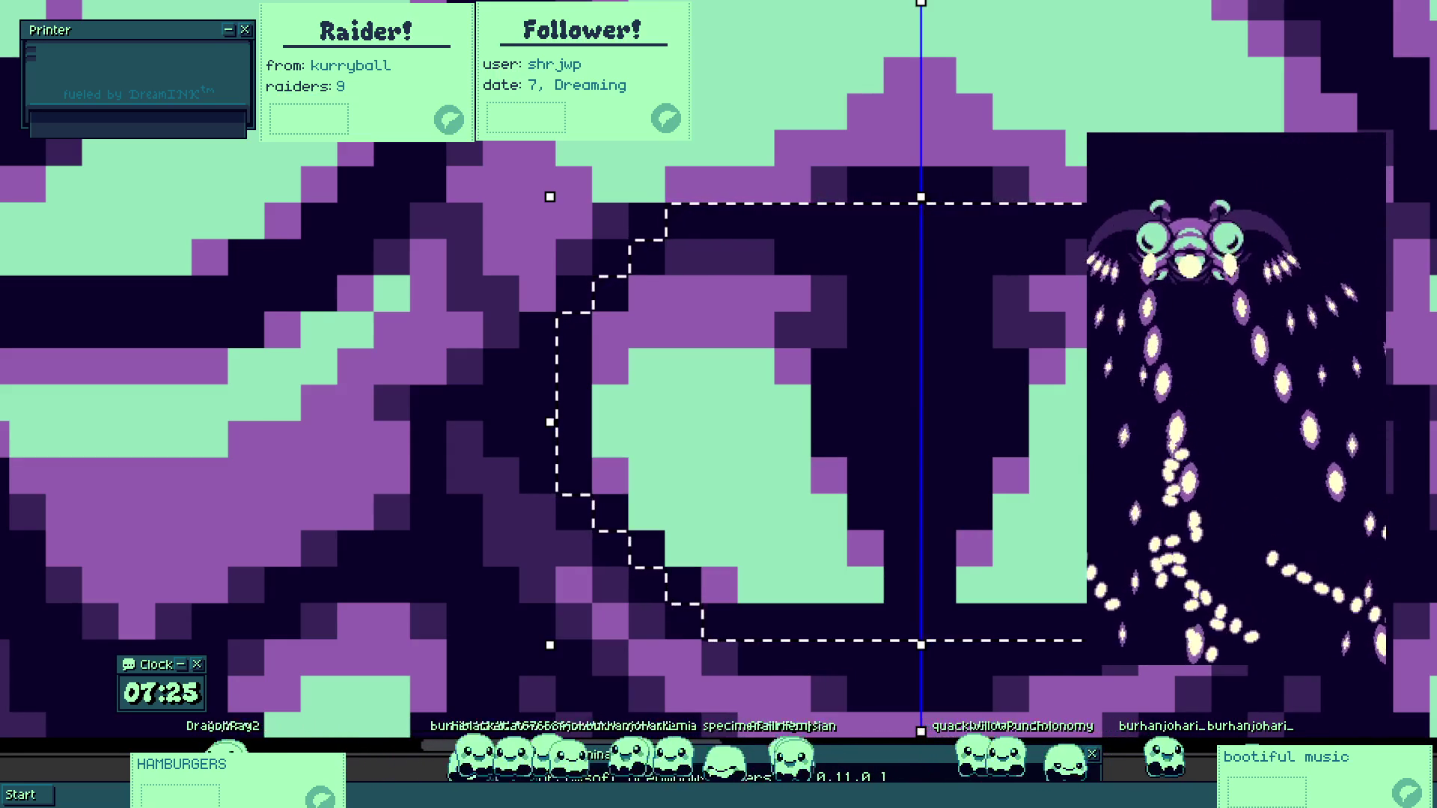
scroll(524, 375, right, 4)
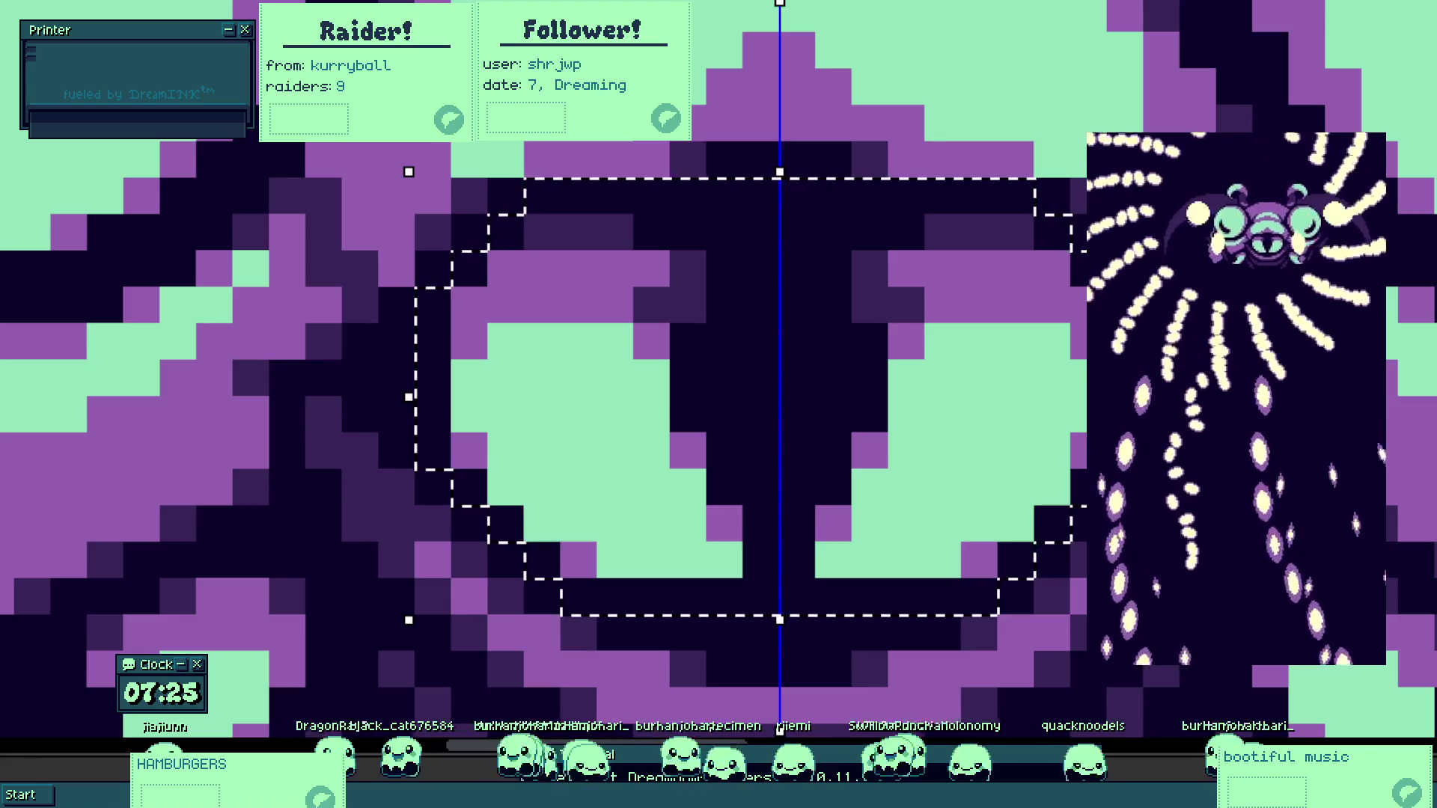
scroll(479, 477, right, 1)
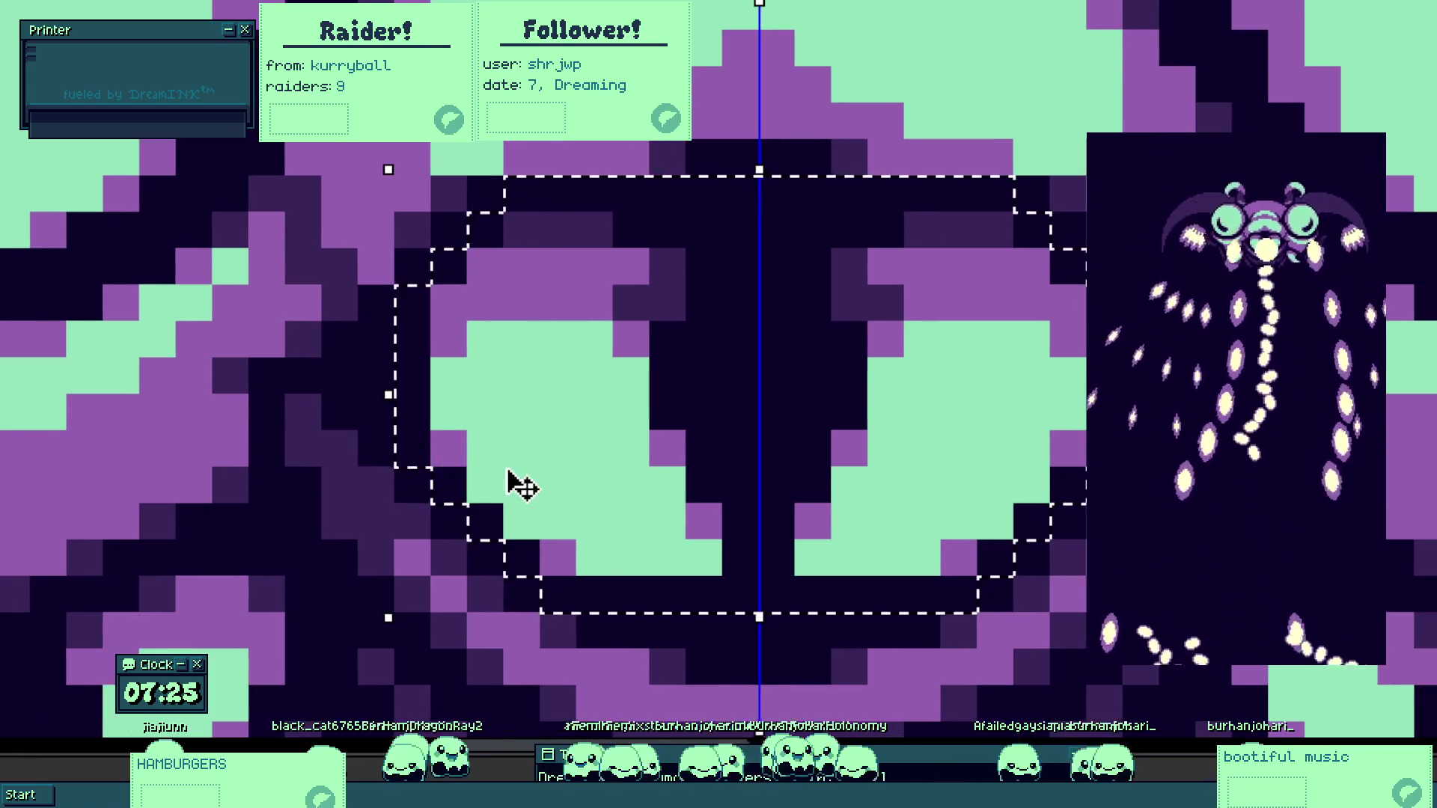
scroll(509, 475, down, 5)
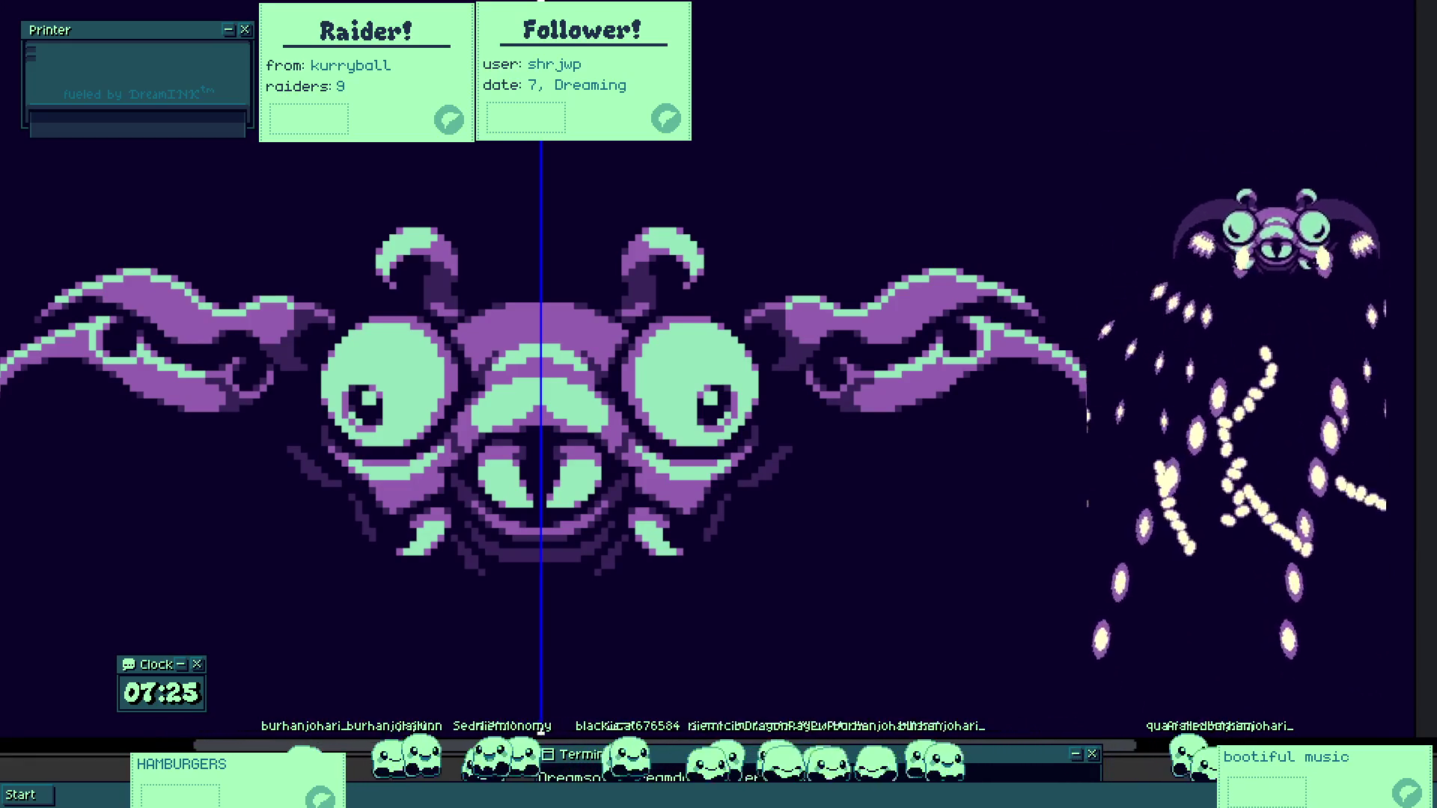
Move the selected mouth block to its new position and commit it.
scroll(483, 468, up, 3)
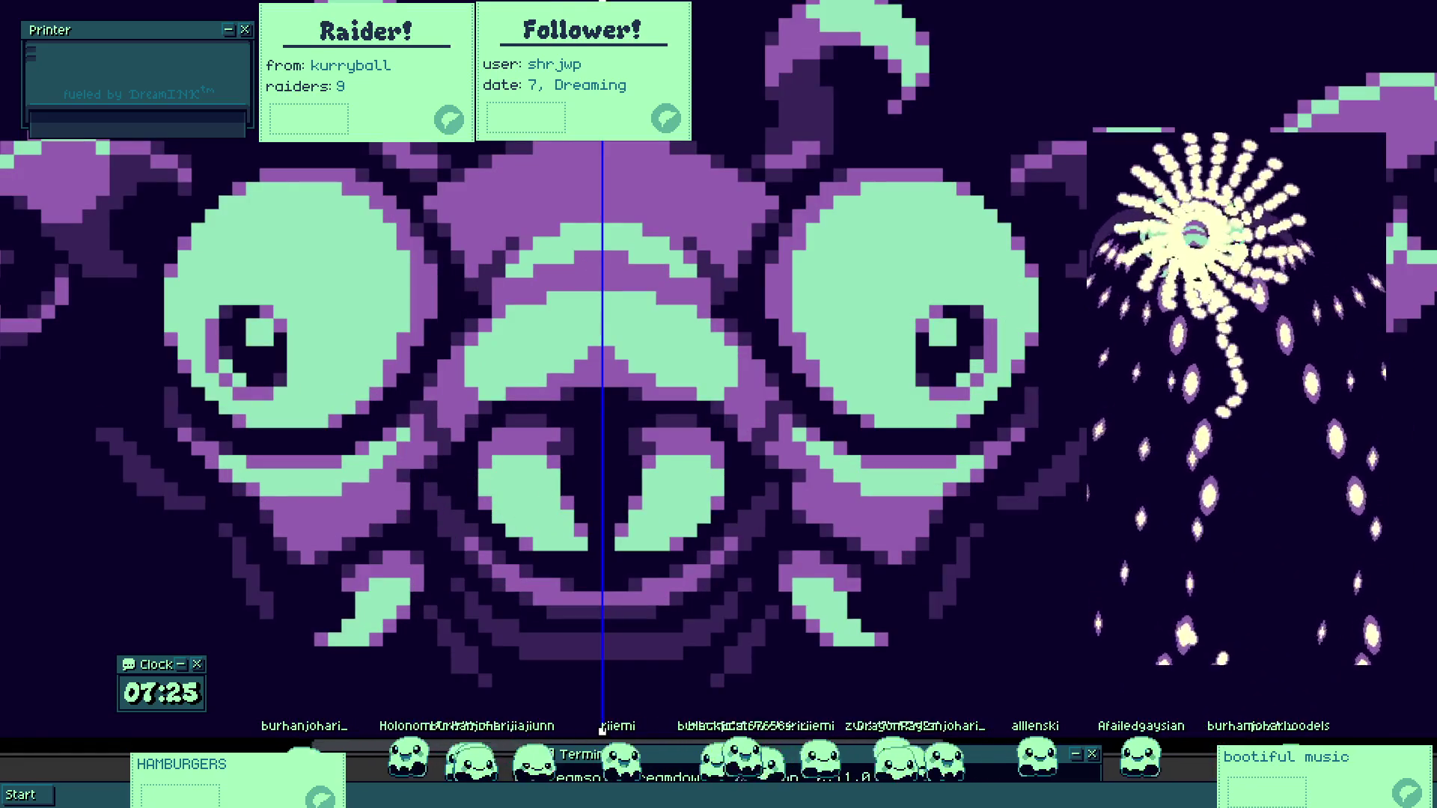
scroll(597, 588, up, 3)
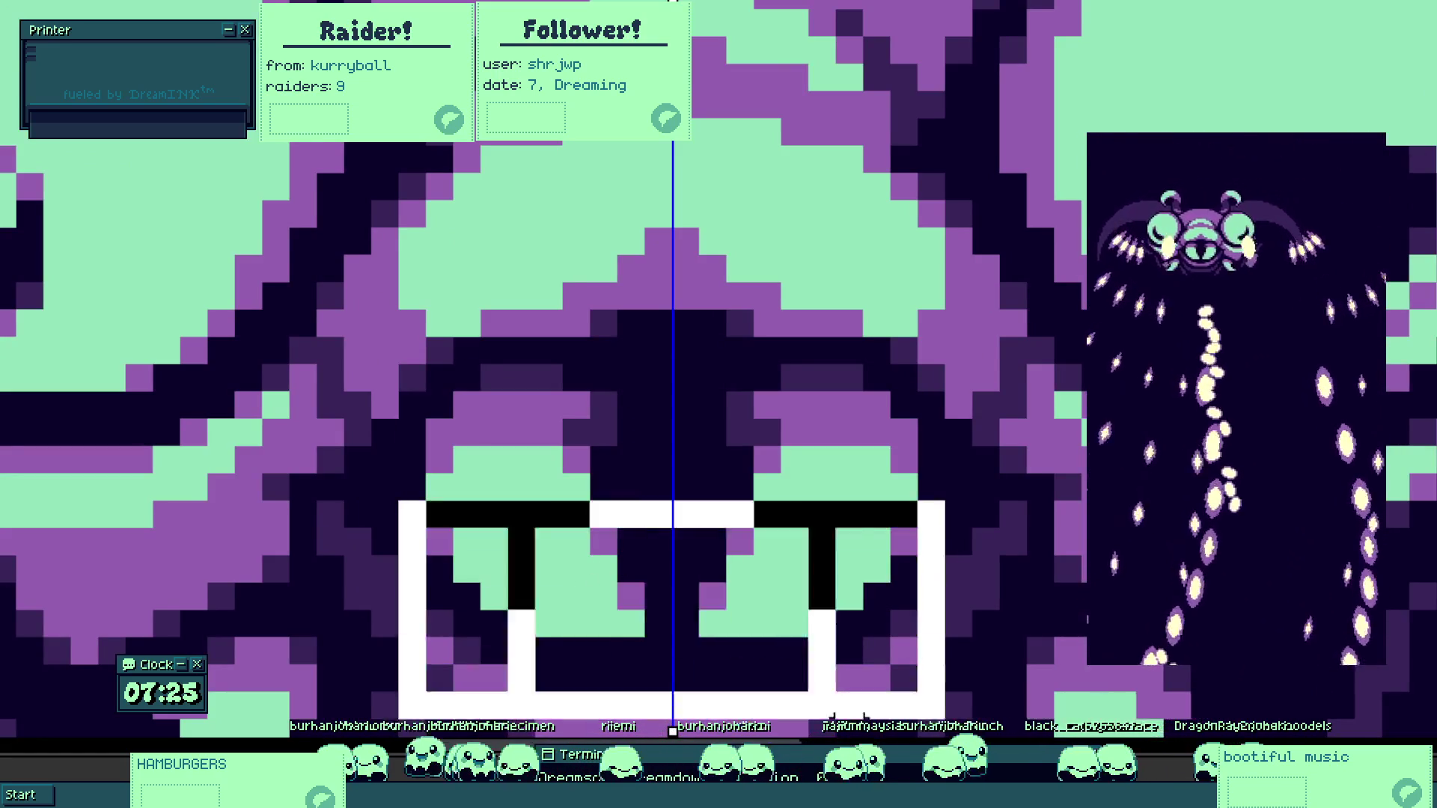
scroll(445, 613, up, 3)
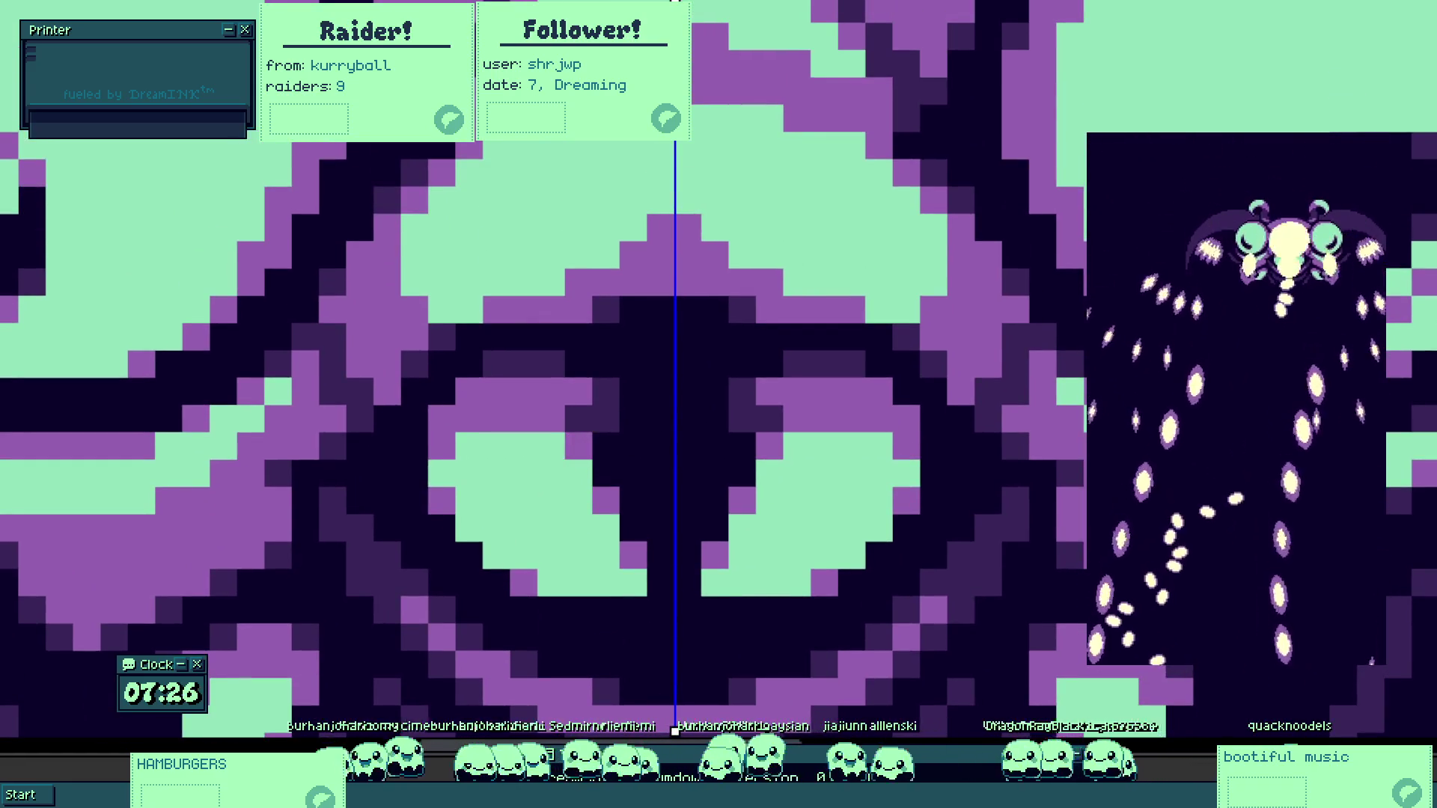
scroll(475, 505, up, 1)
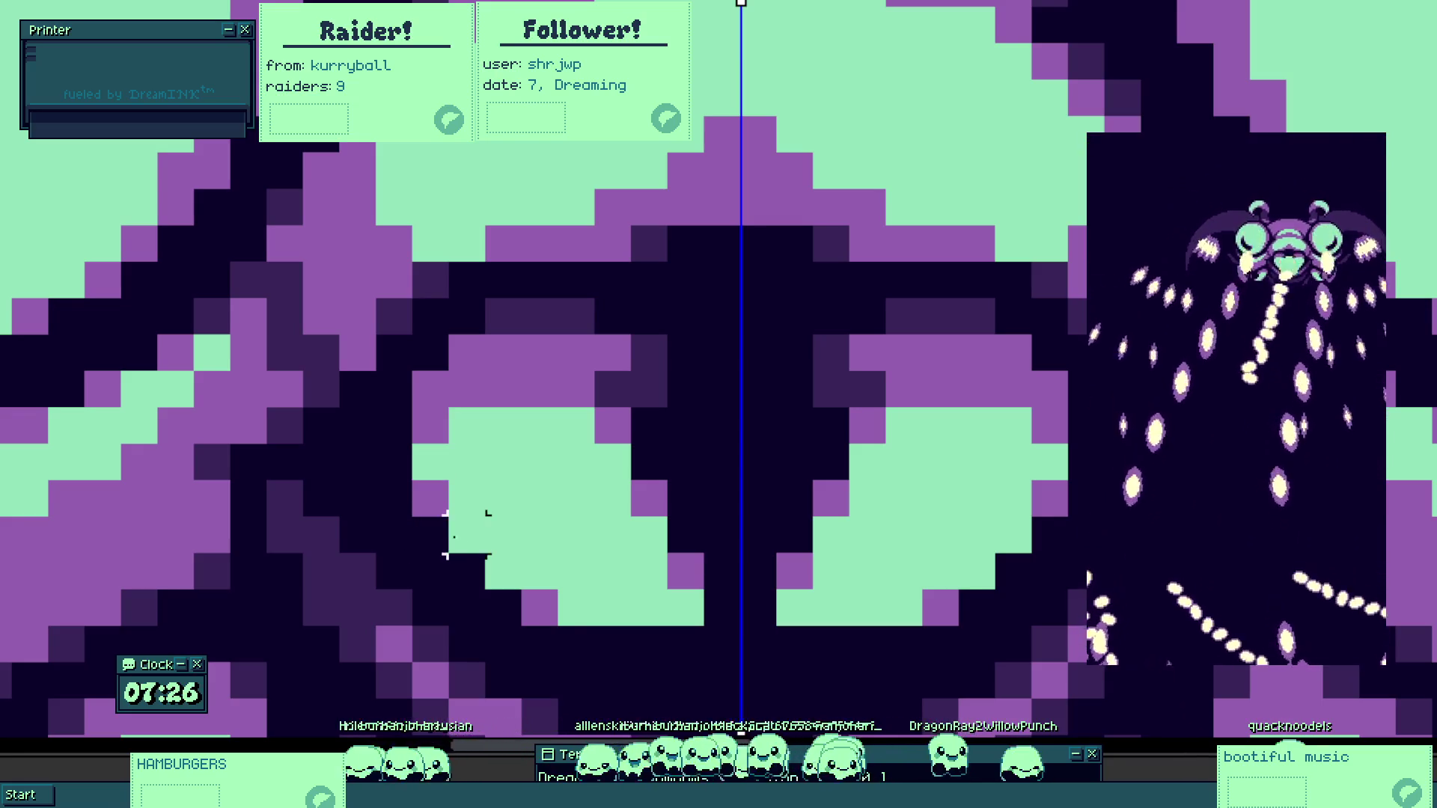
drag(446, 515, 1037, 631)
mouse_move(859, 571)
mouse_down()
mouse_move(844, 558)
mouse_move(812, 584)
mouse_move(818, 558)
mouse_up()
click(759, 681)
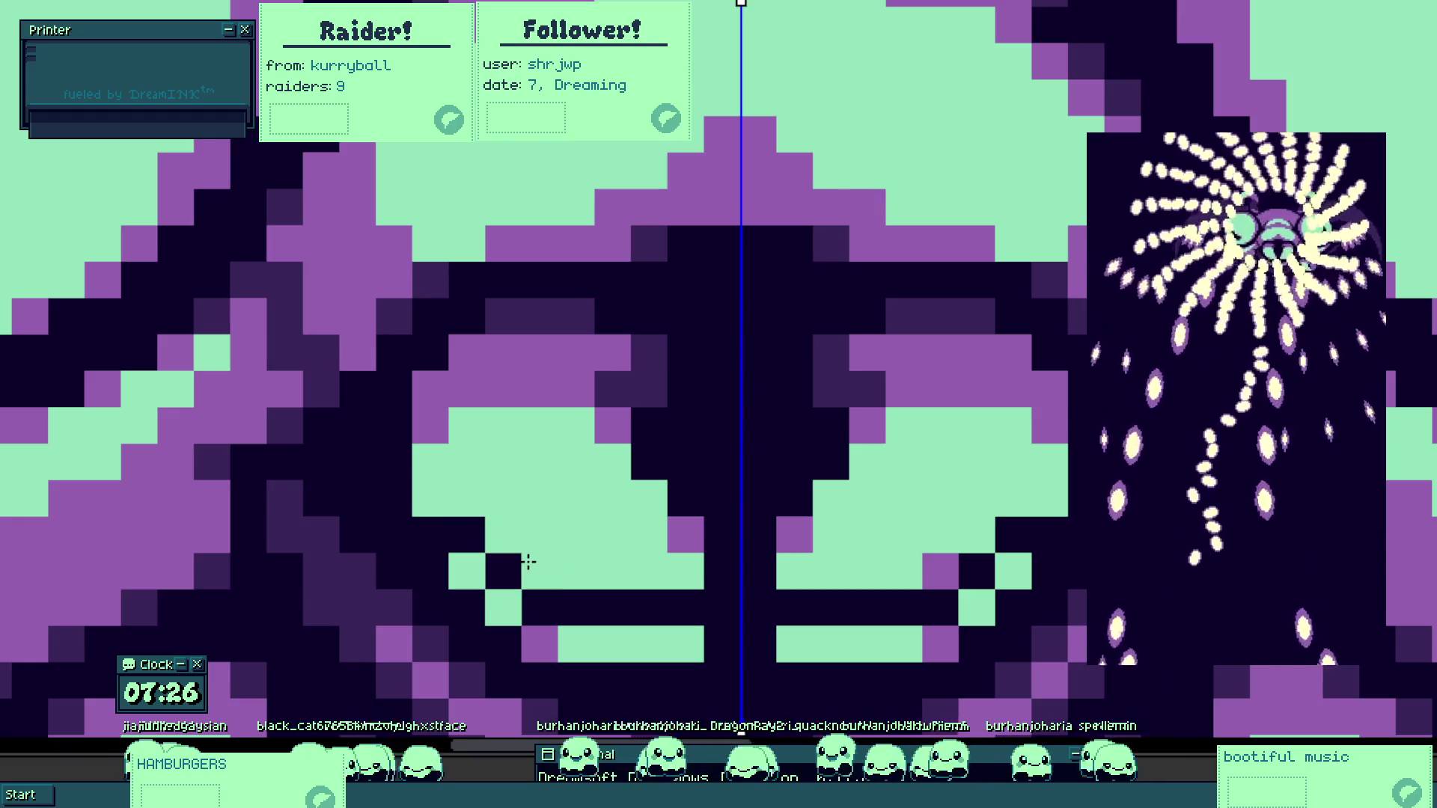
Recolour mirrored mouth pixels, turning some mint cells purple and darkening others.
click(468, 535)
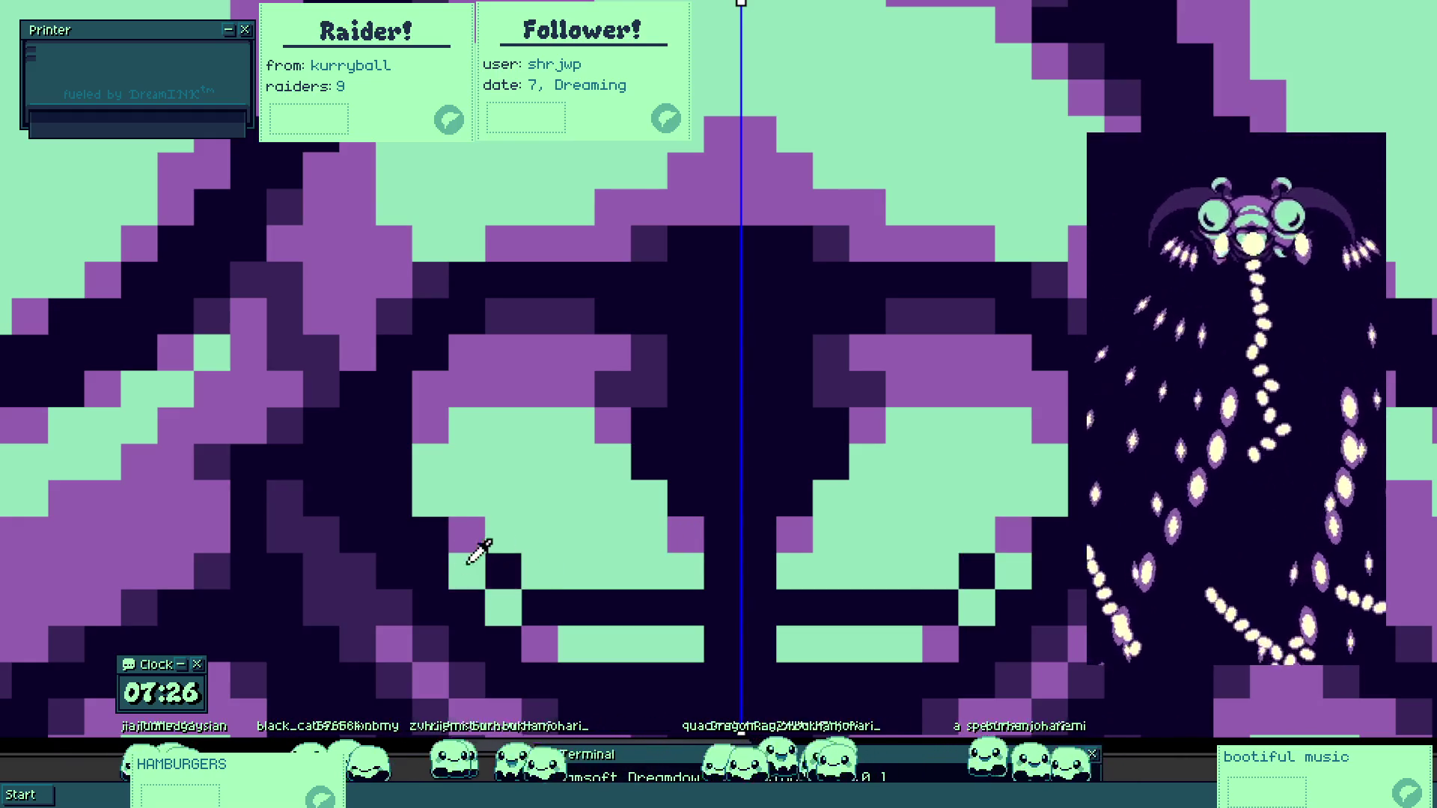
click(468, 570)
click(538, 569)
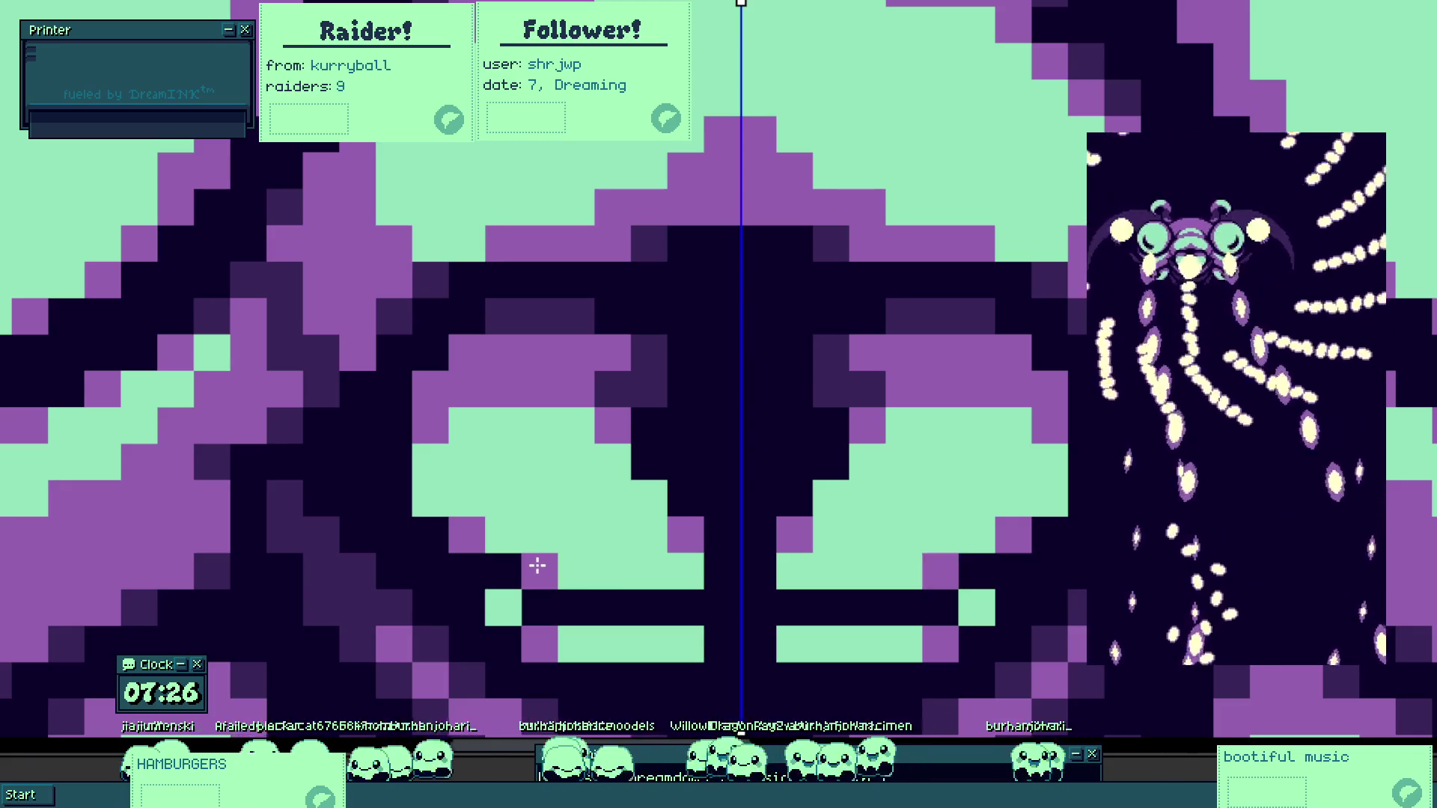
scroll(697, 596, down, 5)
scroll(698, 596, up, 5)
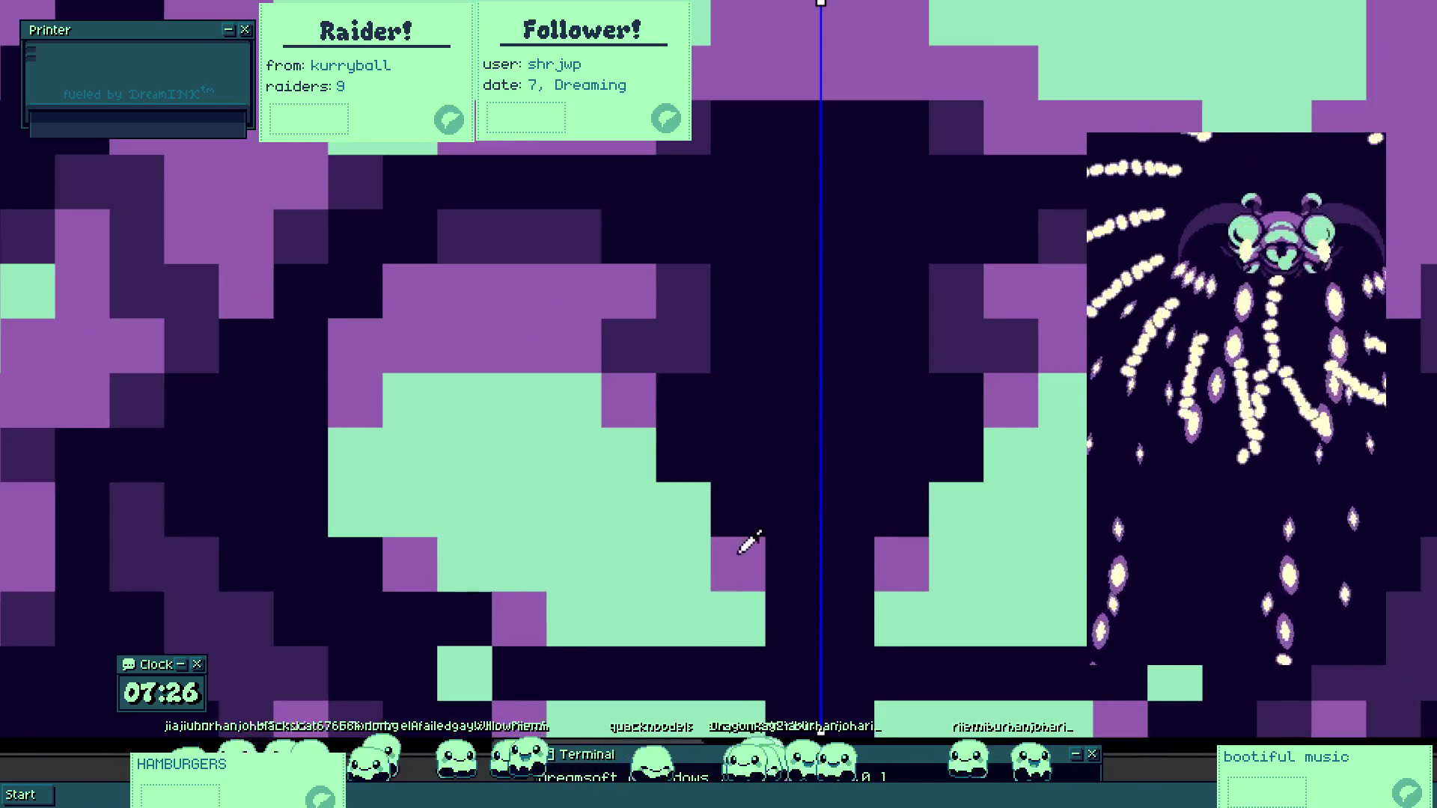
click(692, 516)
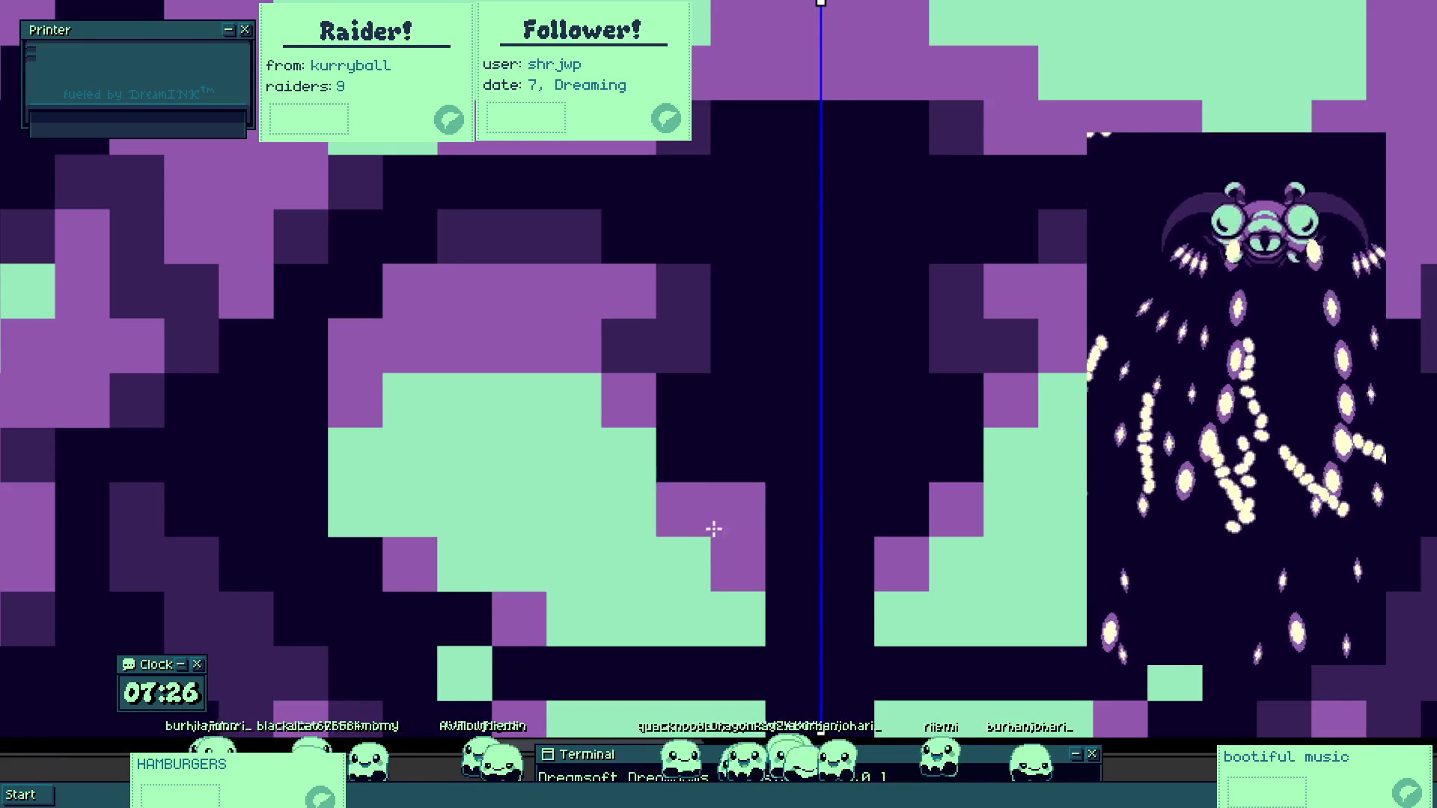
click(741, 564)
click(696, 506)
scroll(703, 524, down, 5)
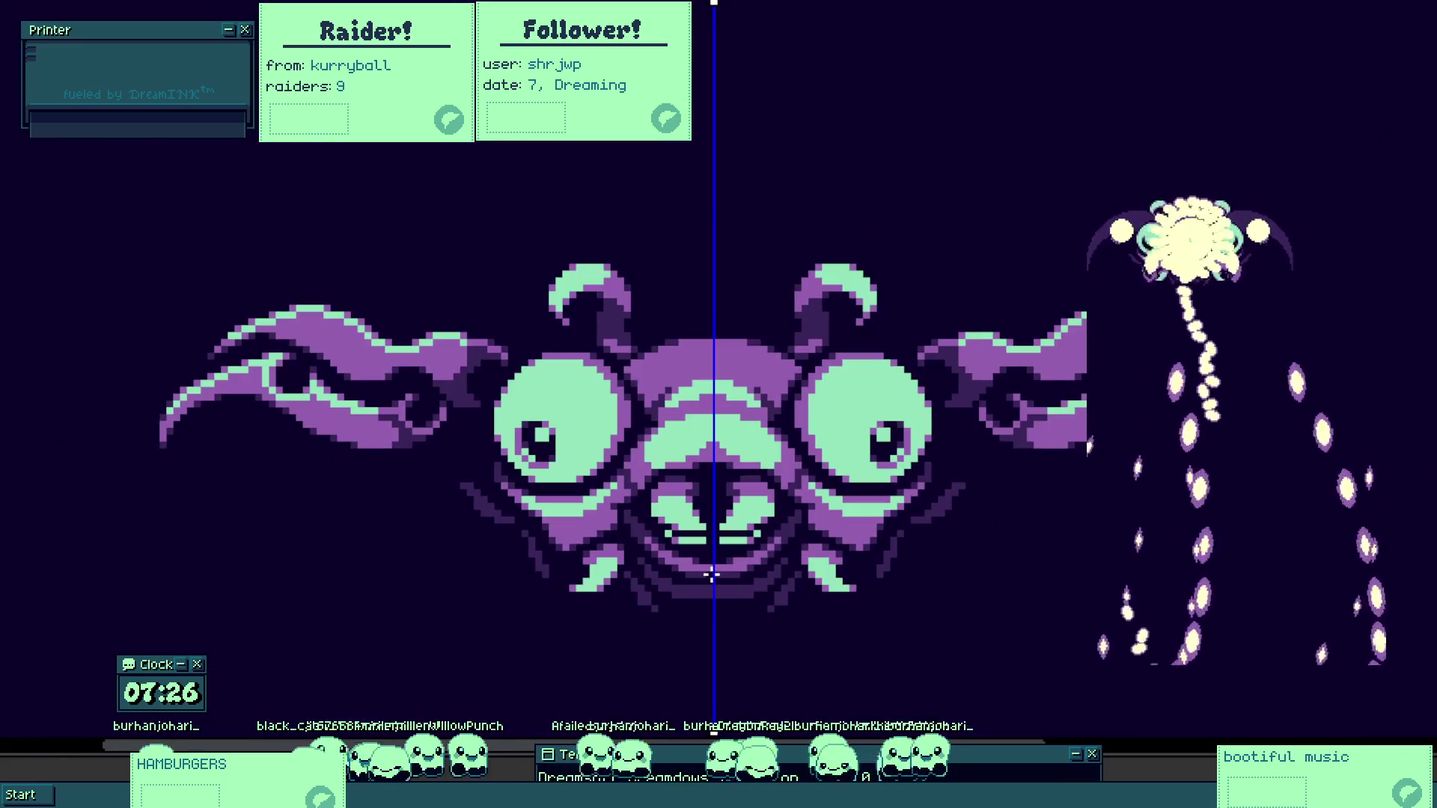
Turn the dark mouth cells mint and paint purple pixels across the mouth.
click(682, 524)
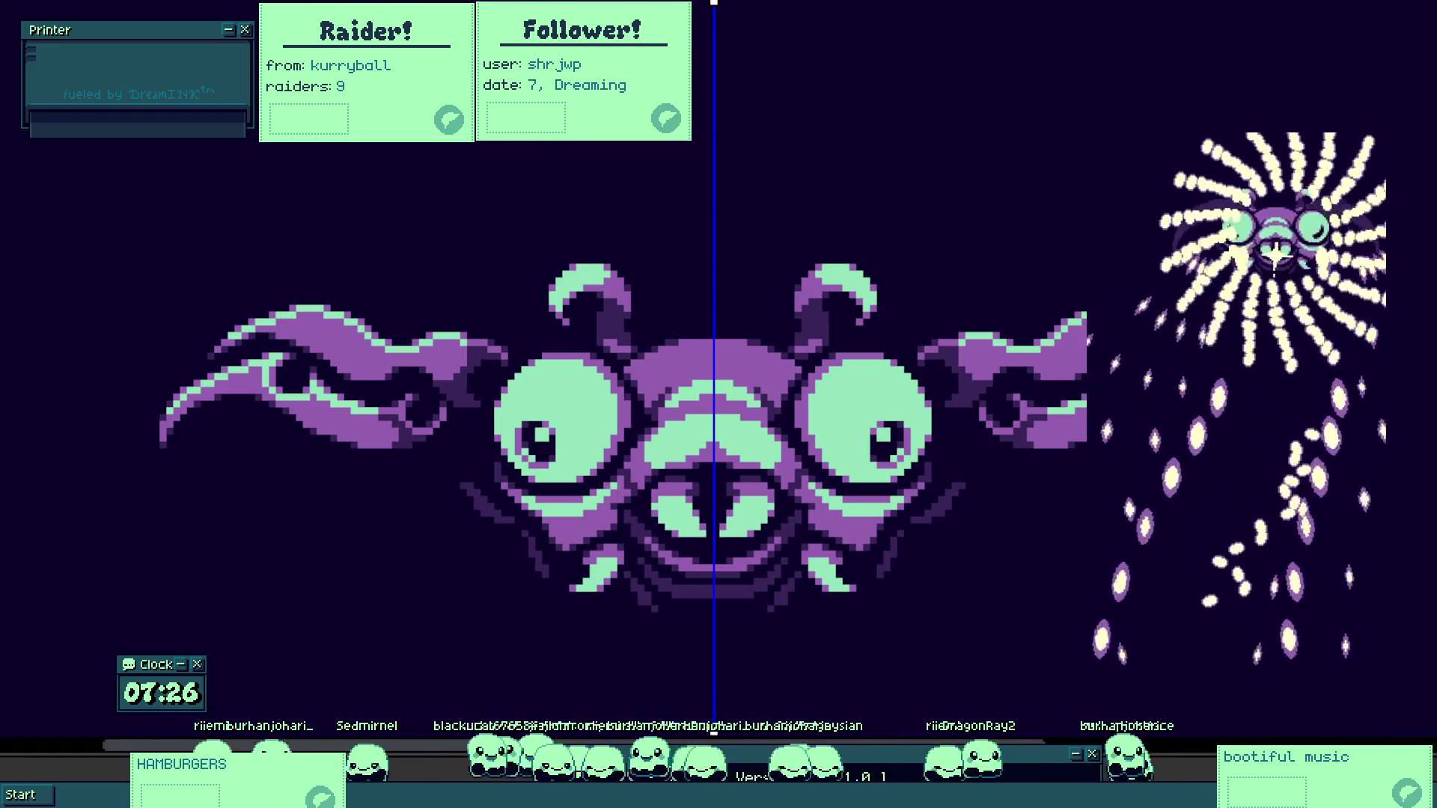
scroll(626, 497, up, 5)
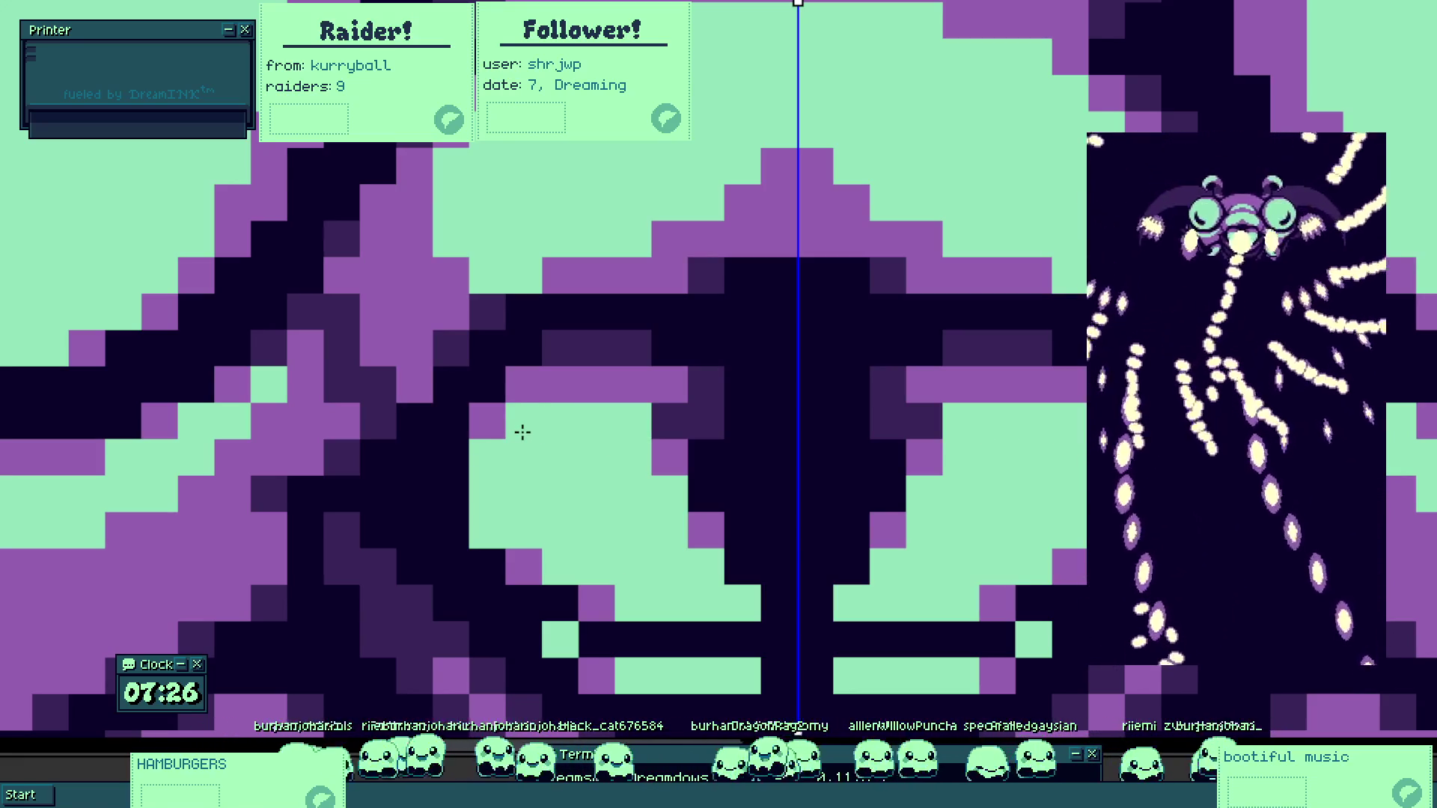
scroll(694, 526, down, 5)
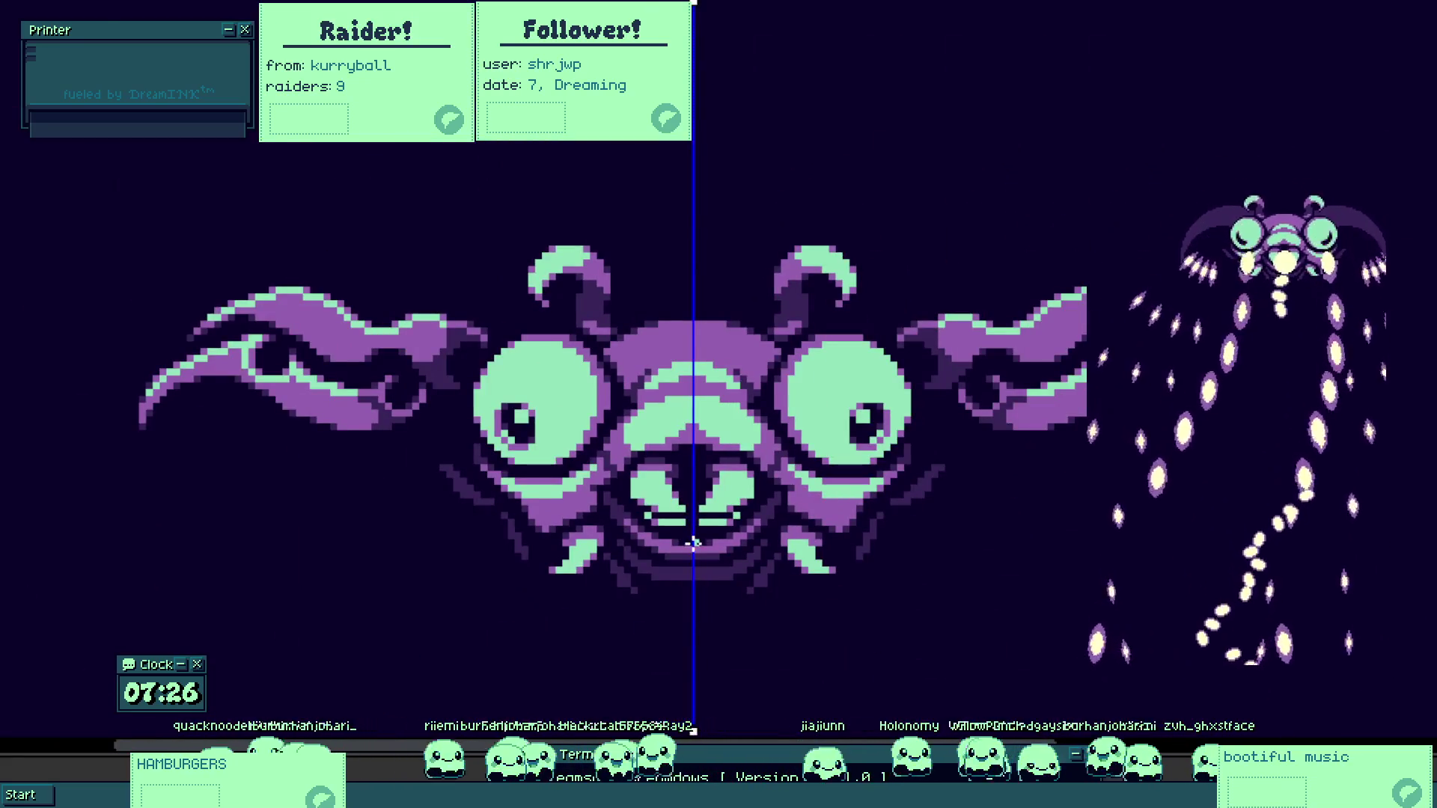
scroll(693, 543, down, 1)
scroll(845, 488, up, 6)
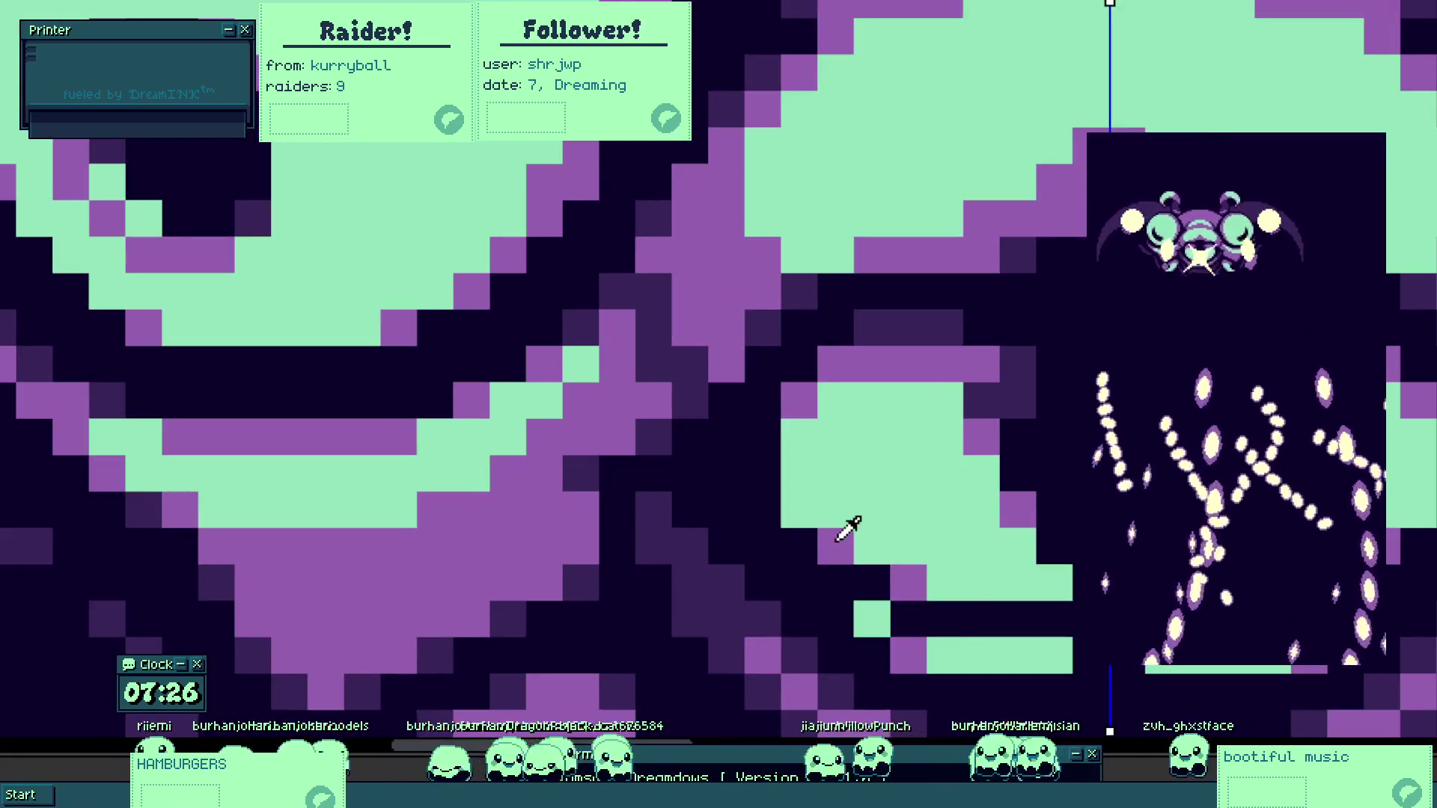
scroll(848, 529, down, 5)
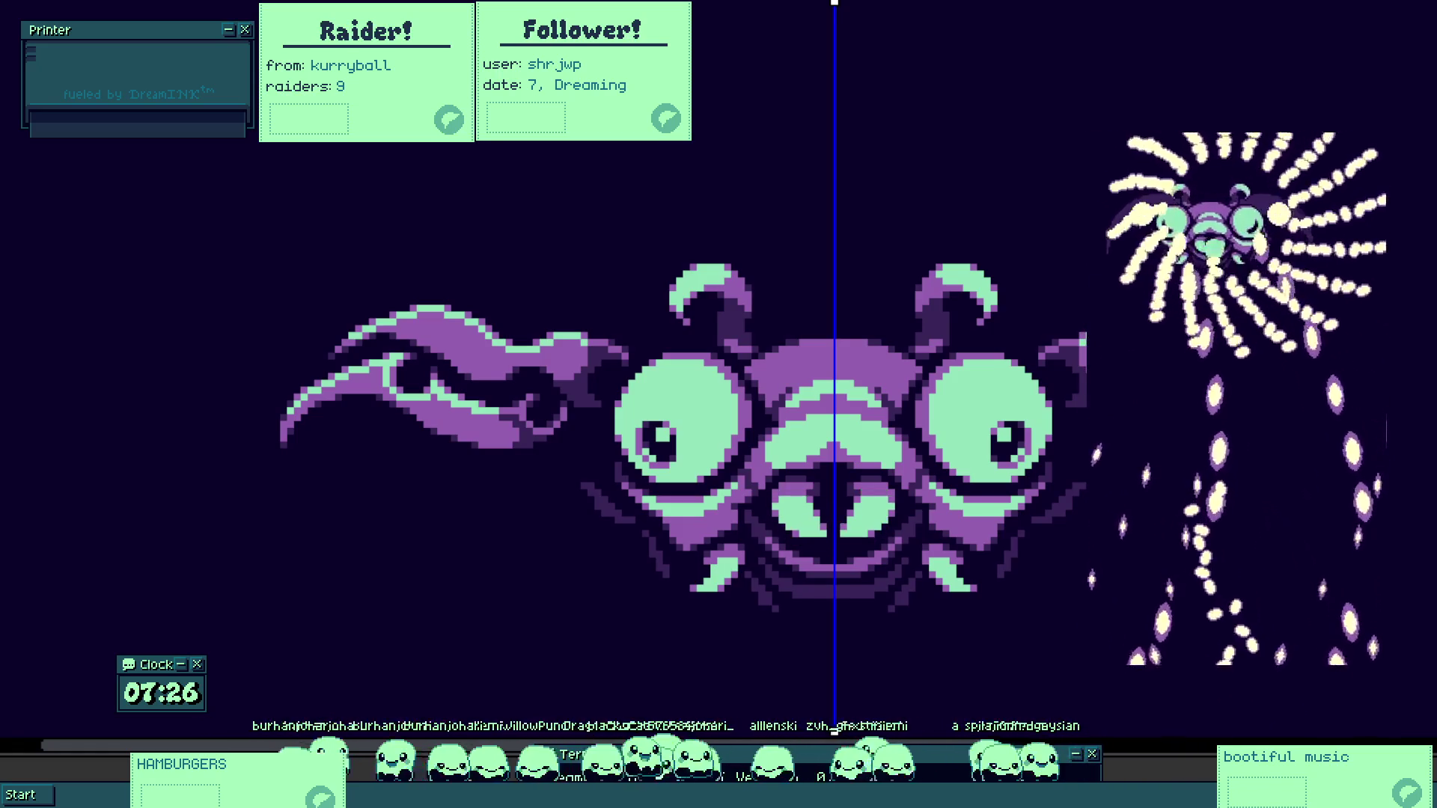
scroll(815, 615, up, 5)
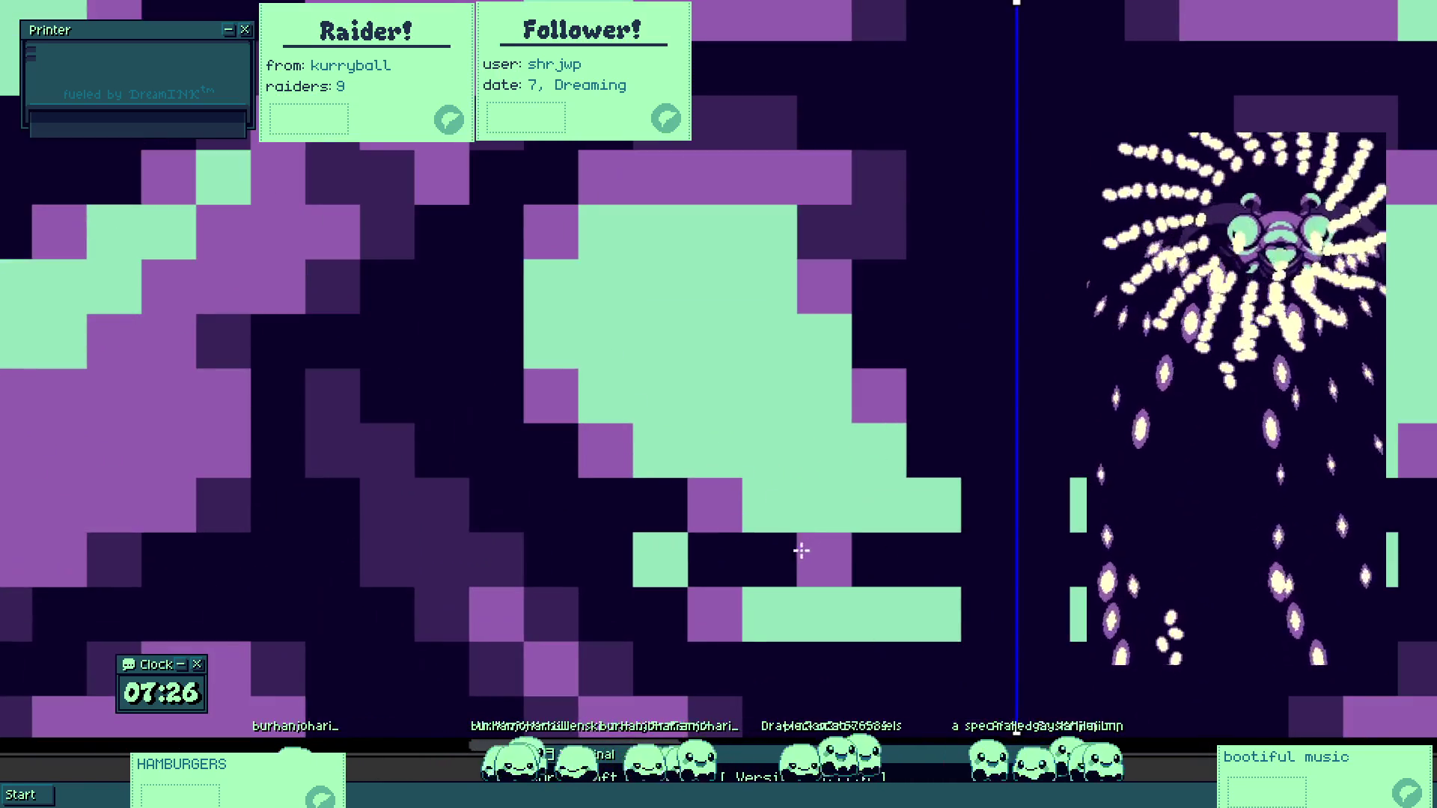
mouse_move(801, 551)
mouse_down()
mouse_move(853, 548)
mouse_move(776, 561)
mouse_move(706, 519)
mouse_move(611, 501)
mouse_move(552, 459)
mouse_up()
scroll(564, 471, down, 5)
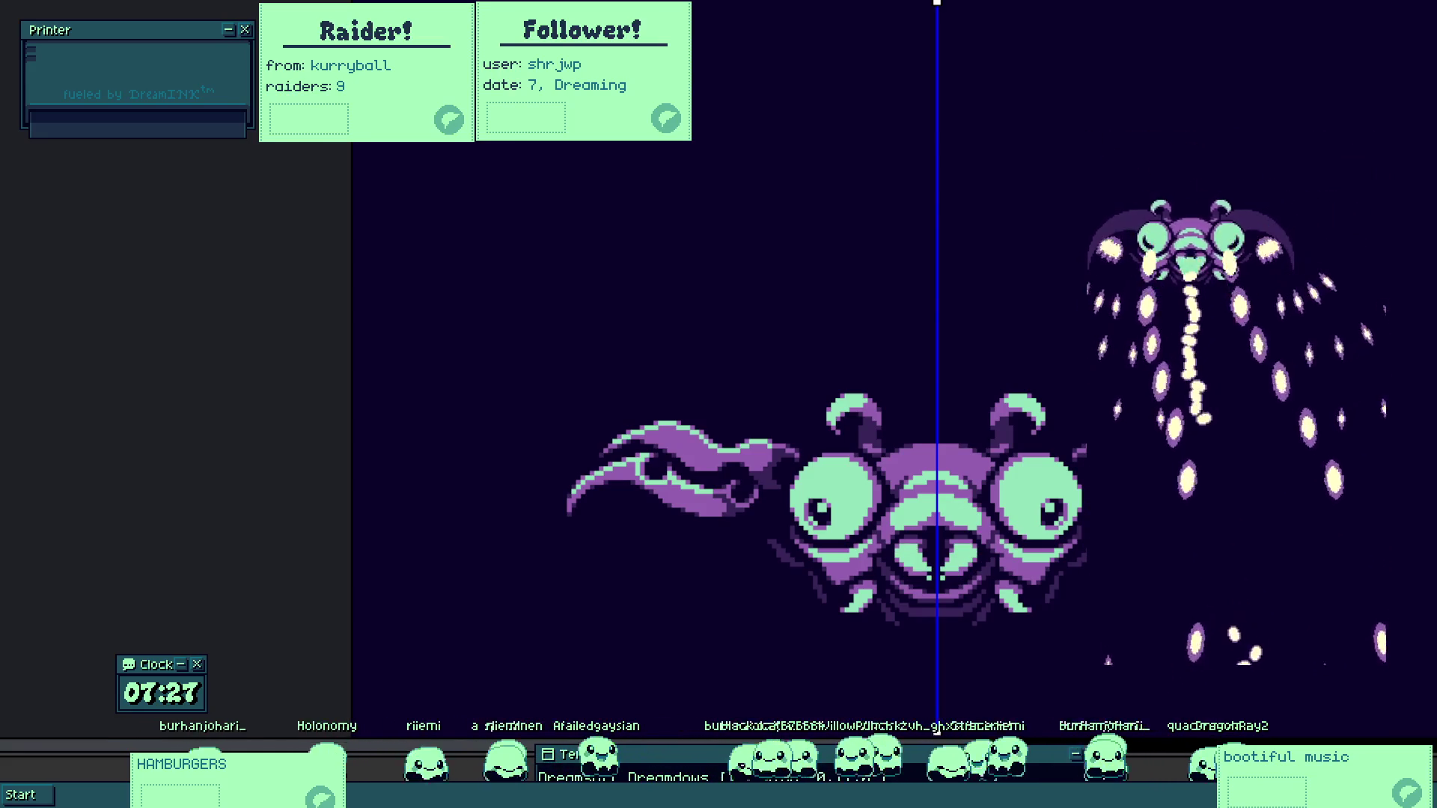
Select the lip pixel block and nudge it one pixel left.
scroll(576, 452, up, 5)
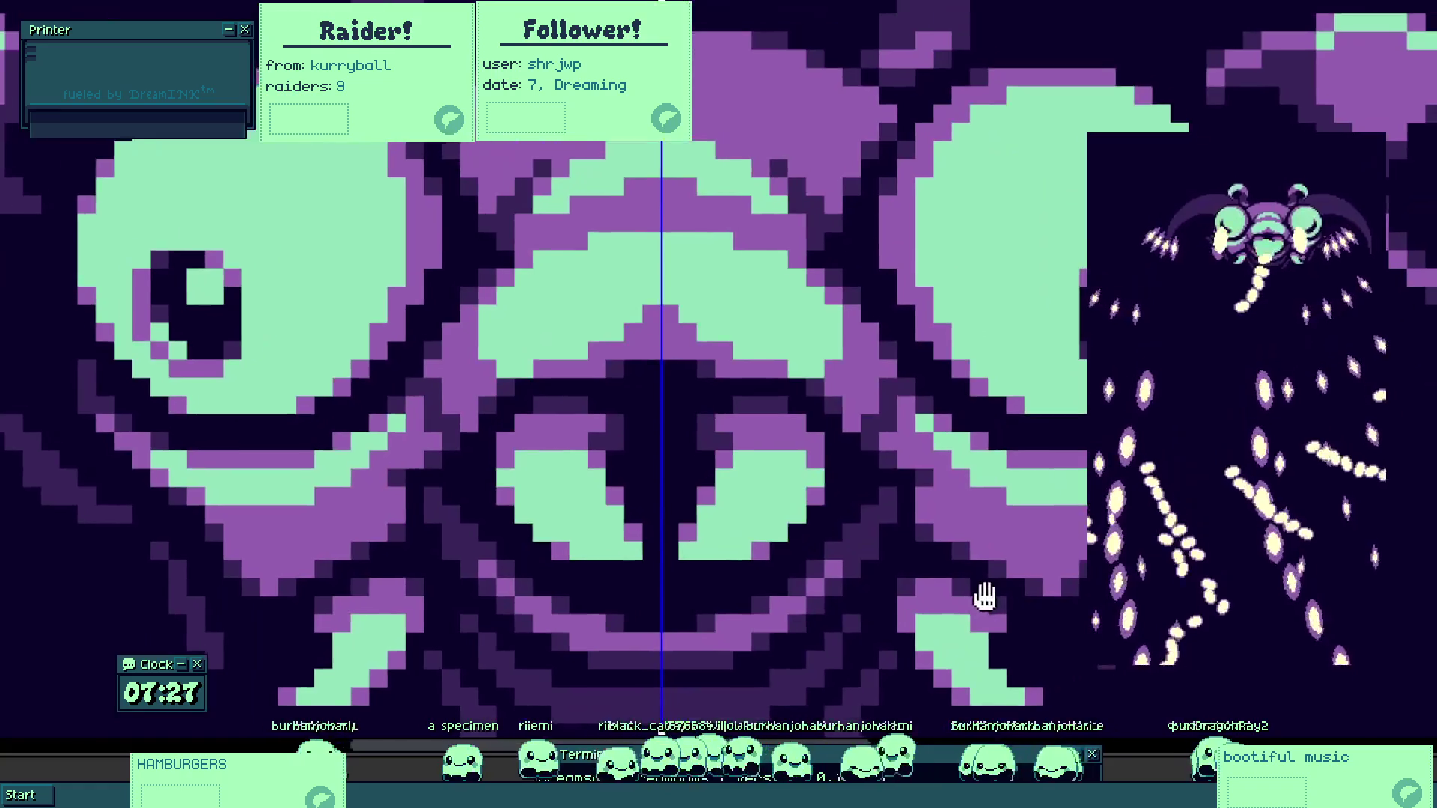
scroll(722, 523, up, 2)
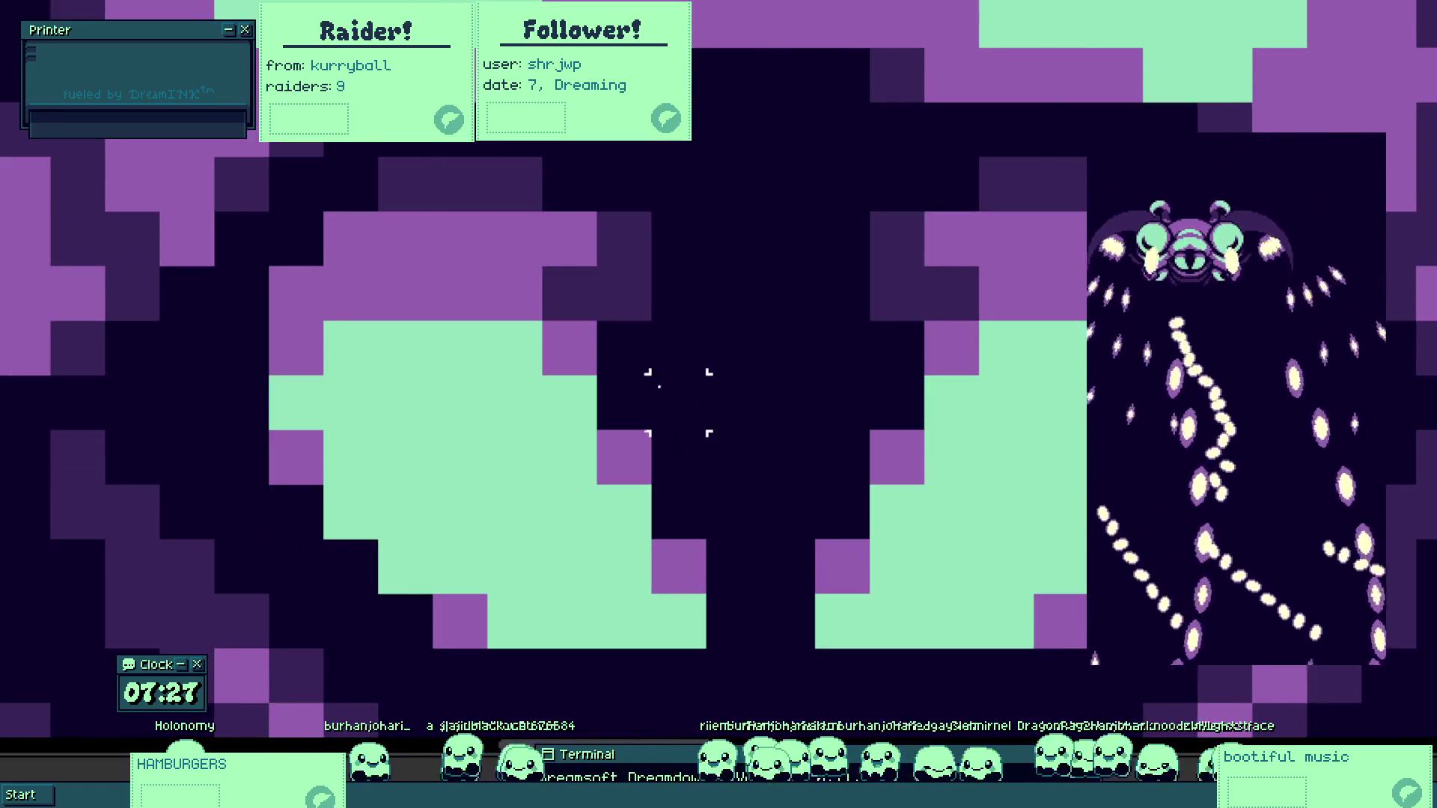
mouse_move(761, 375)
mouse_down()
mouse_move(594, 641)
mouse_move(272, 706)
mouse_move(270, 762)
mouse_up()
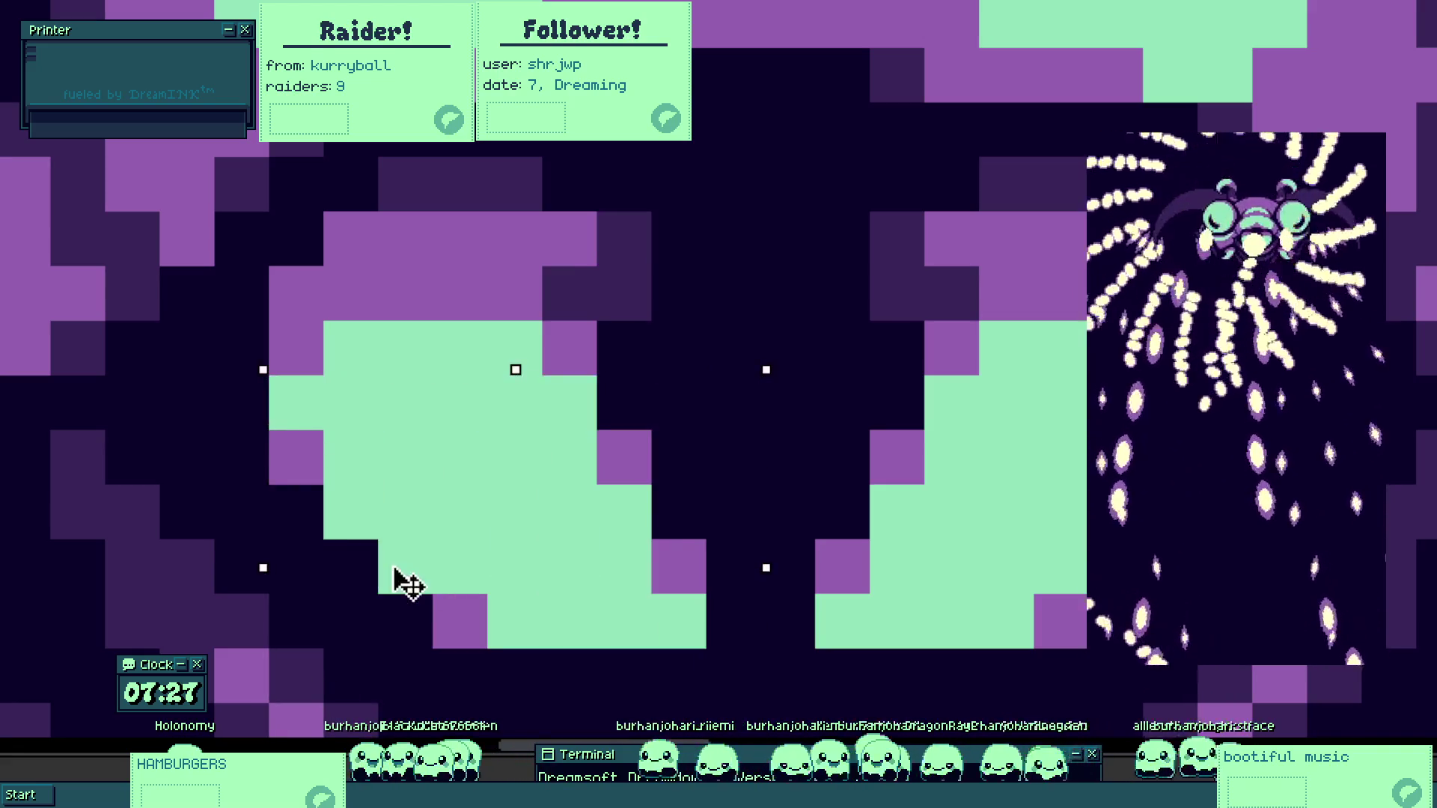
key(Left)
Touch up the lip with dark, purple and mint cells and fill the mouth gap dark.
click(311, 344)
mouse_move(311, 344)
mouse_down()
mouse_move(221, 330)
mouse_move(307, 255)
mouse_up()
click(314, 353)
click(604, 456)
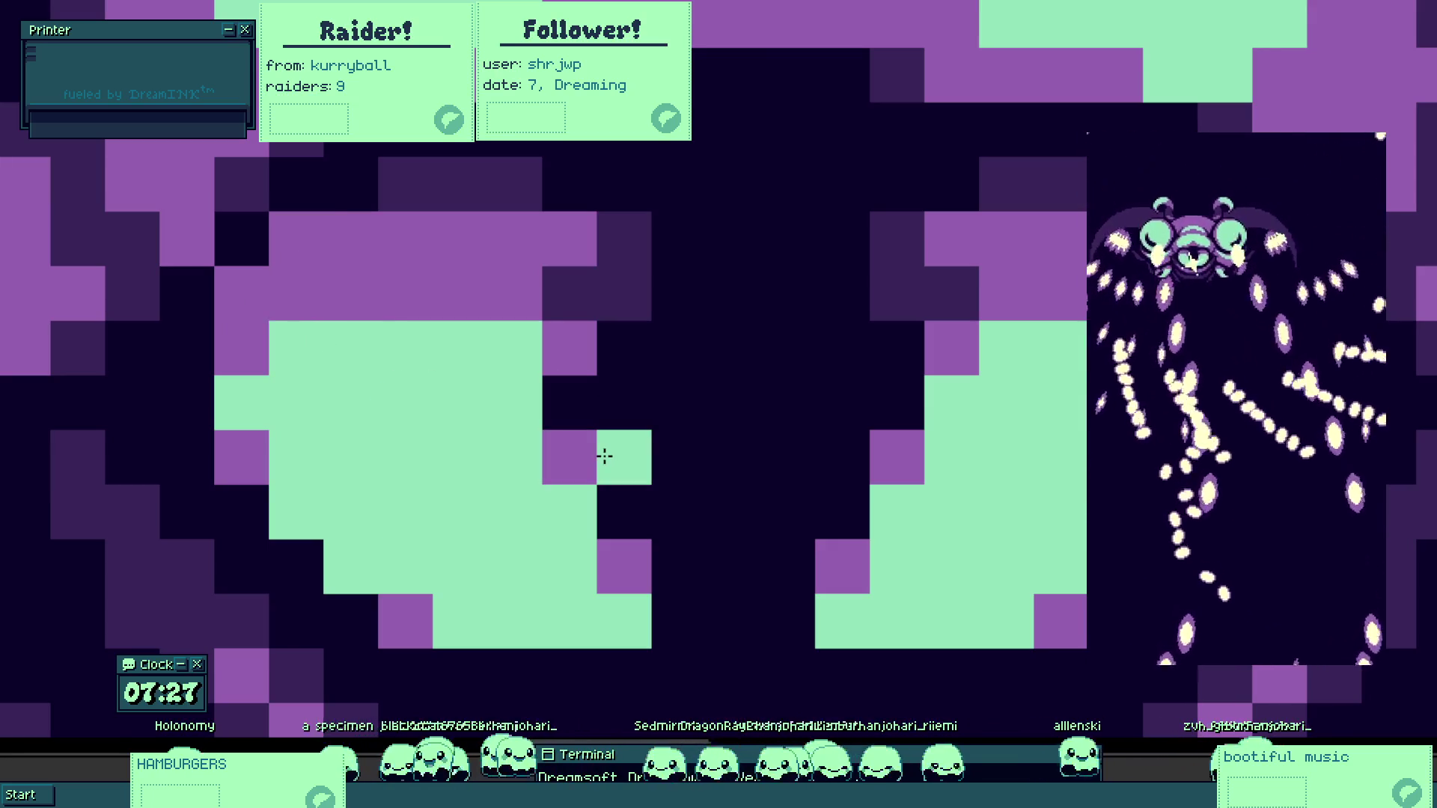
drag(604, 454, 581, 334)
scroll(581, 333, down, 2)
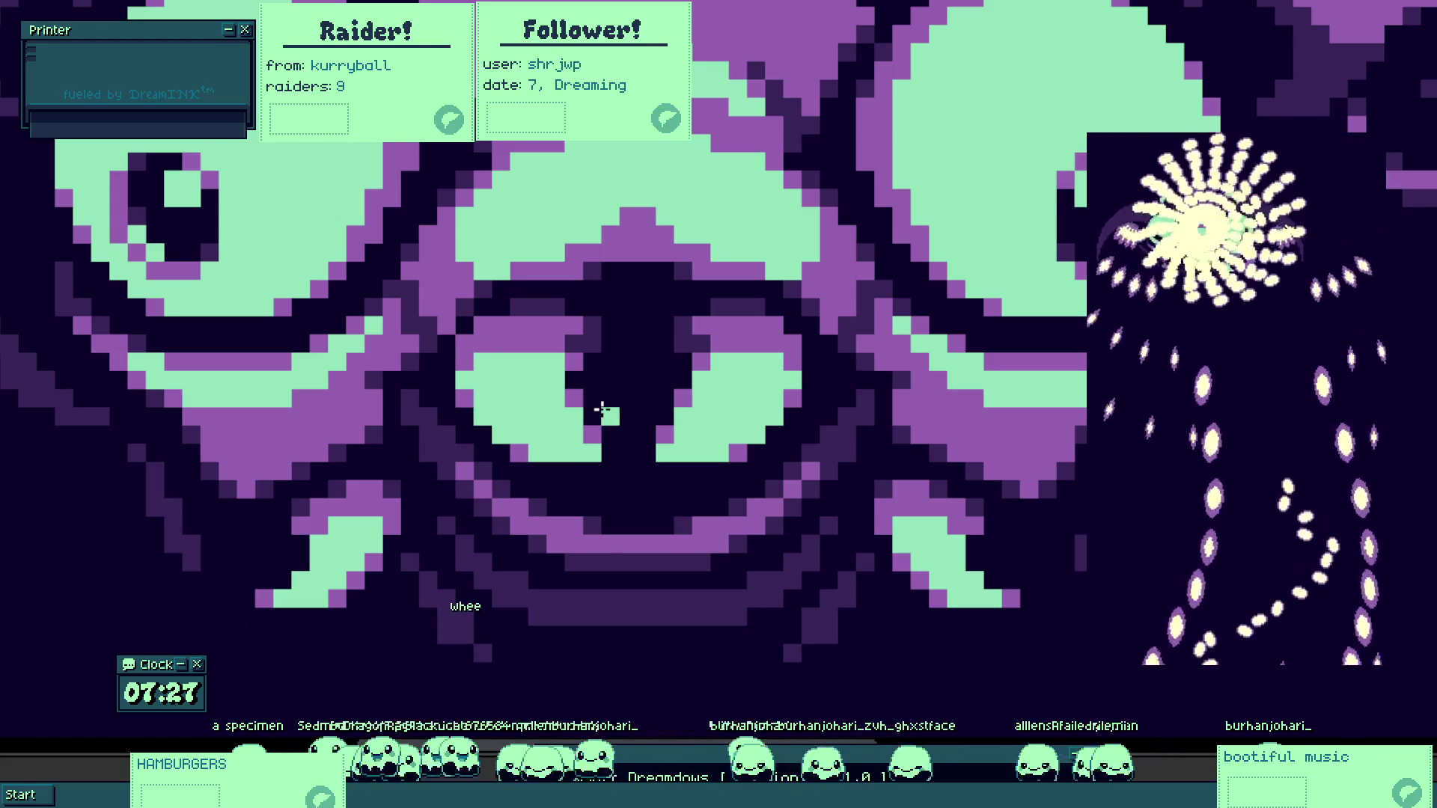
scroll(618, 477, up, 1)
scroll(585, 467, up, 4)
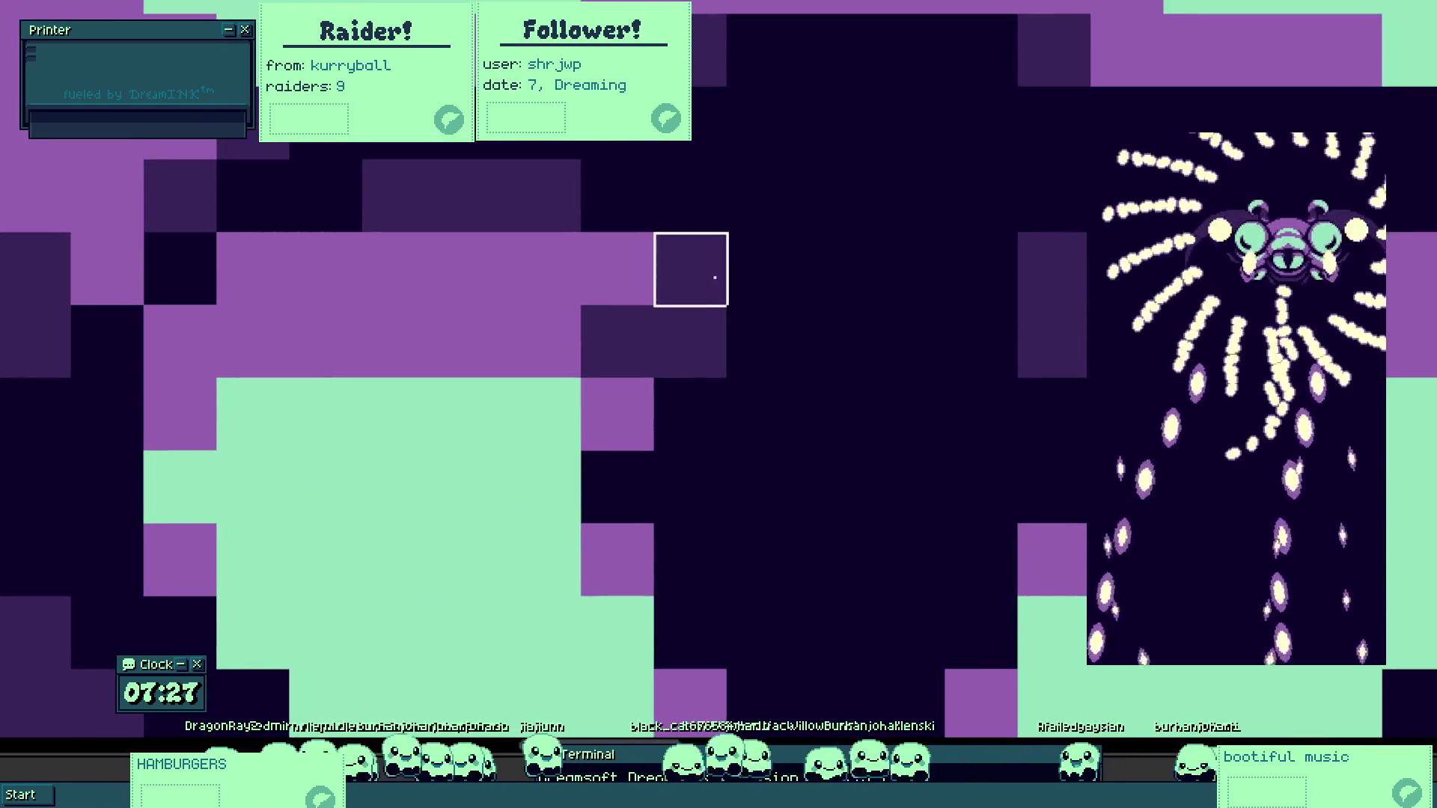
scroll(691, 343, down, 5)
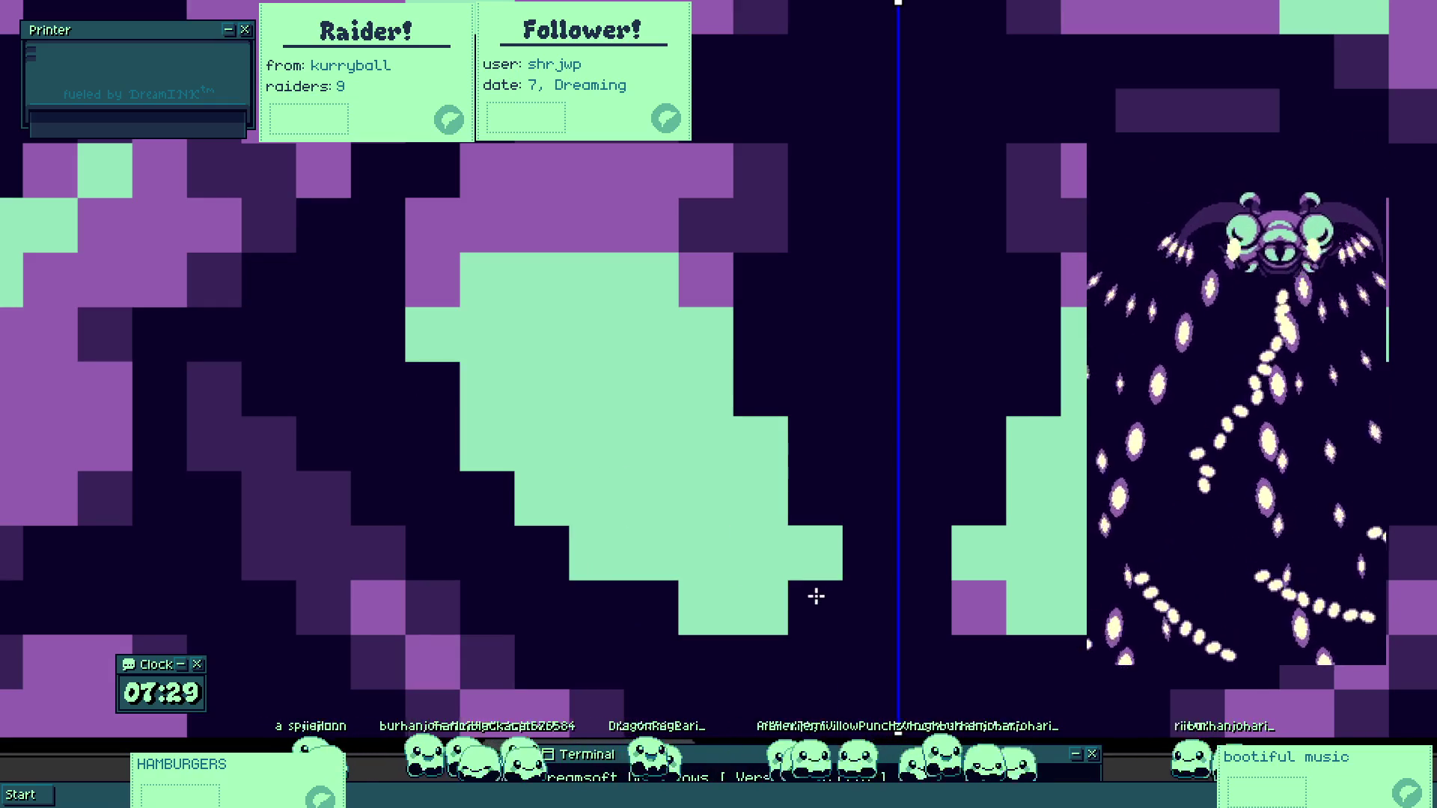
Turn a mint lip-edge pixel purple and pan to see more of the mouth.
click(488, 438)
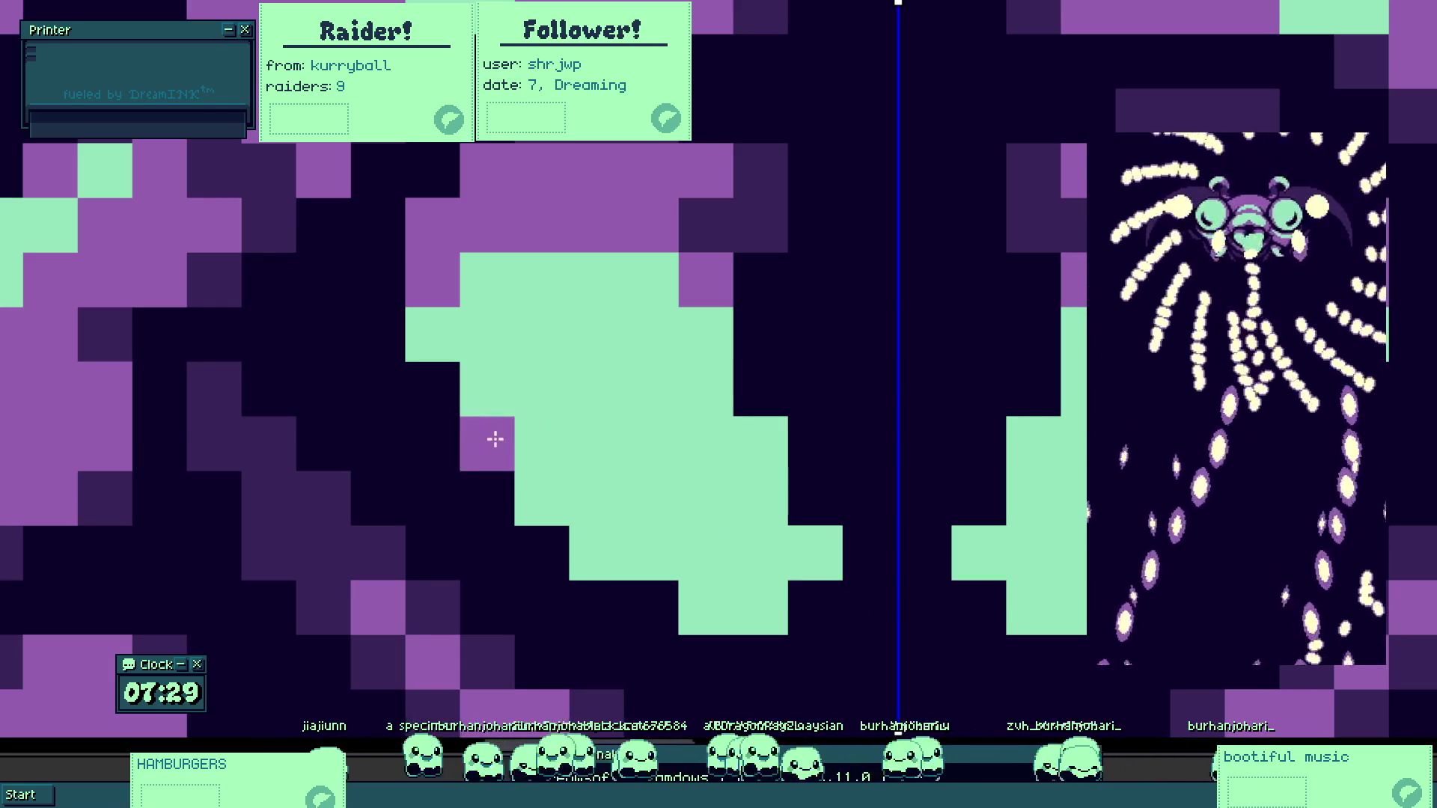
mouse_move(702, 282)
mouse_down()
mouse_move(561, 330)
mouse_move(593, 435)
mouse_up()
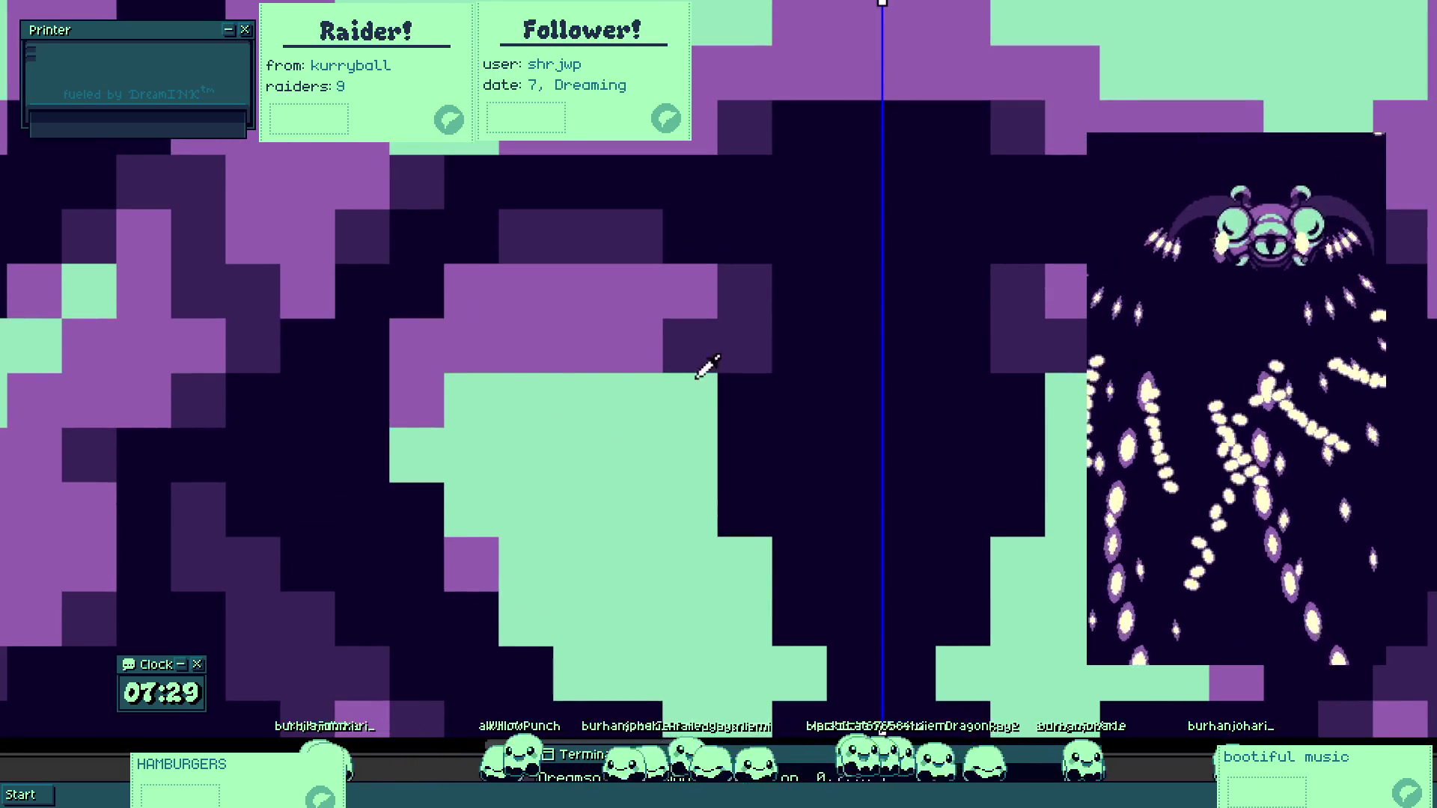
scroll(632, 399, down, 2)
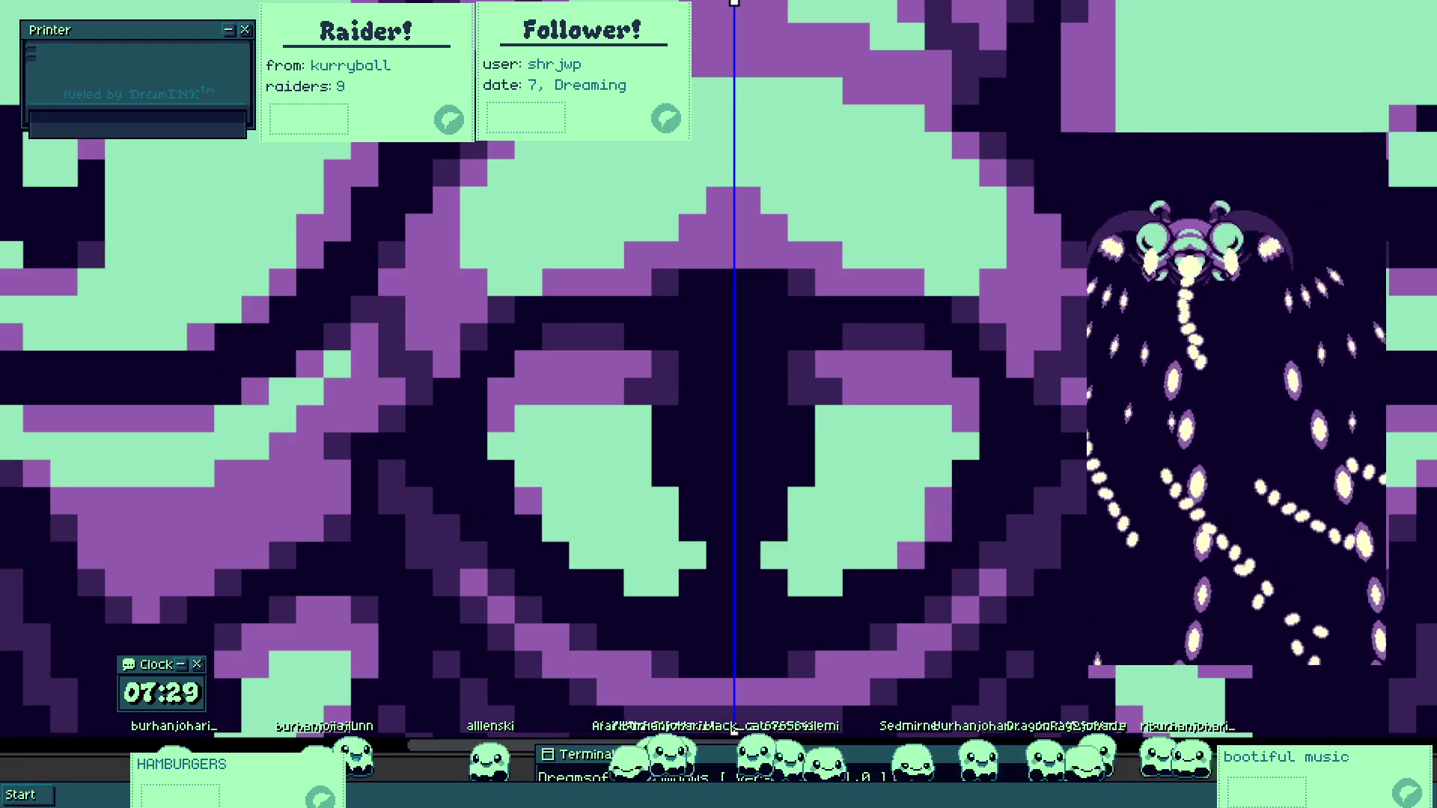
scroll(674, 595, down, 3)
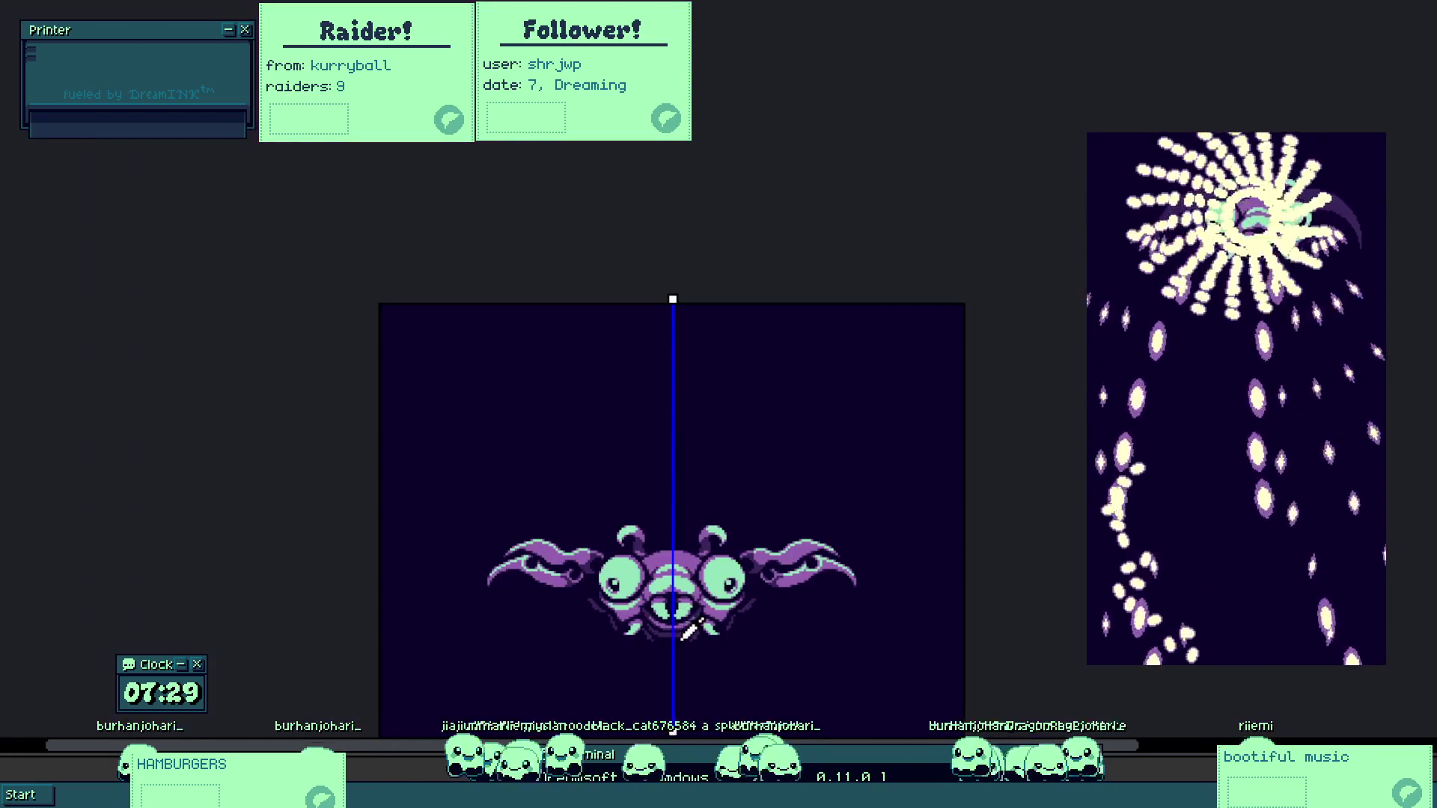
Zoom in and out to review the reshaped mouth on the whole sprite.
scroll(681, 632, up, 1)
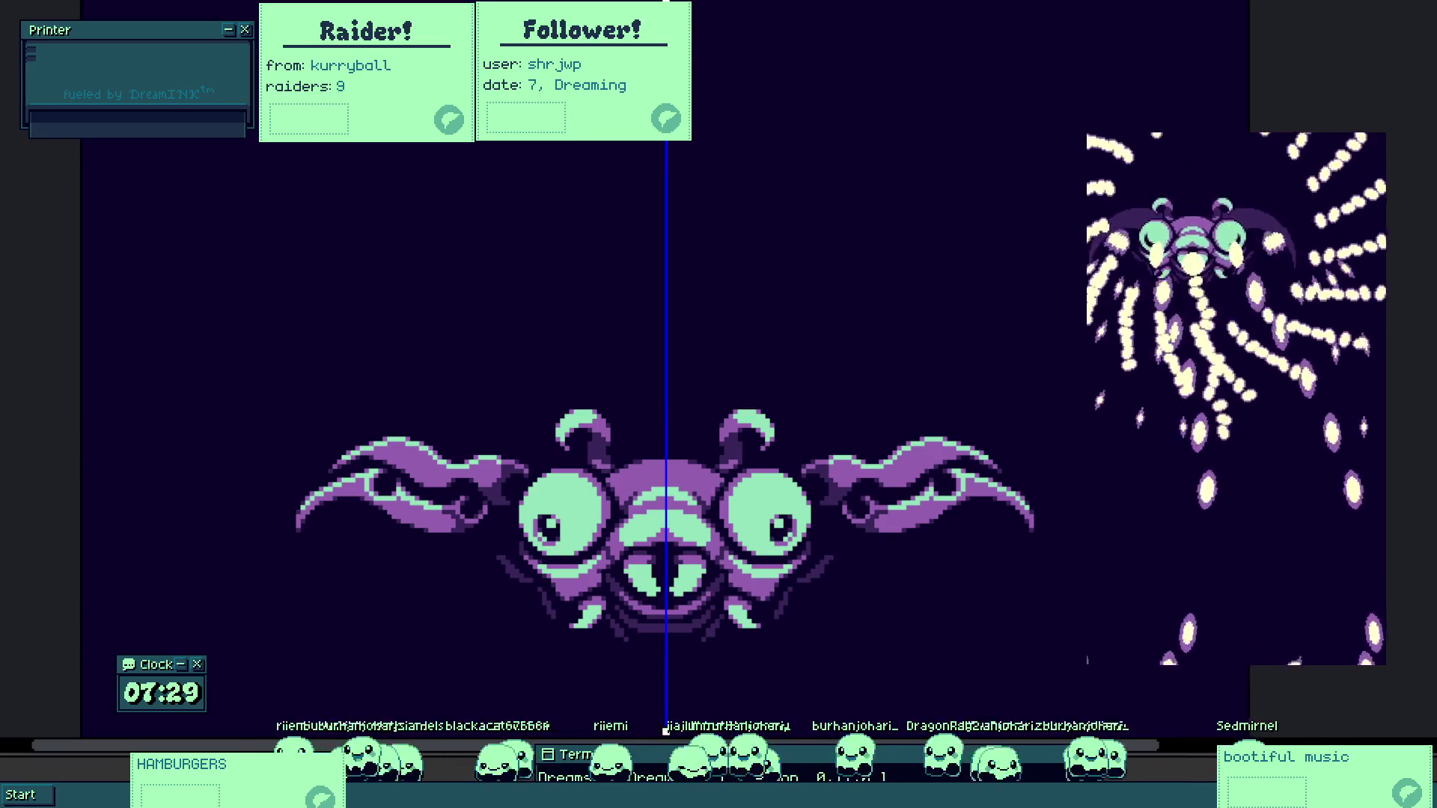
scroll(644, 580, up, 3)
scroll(567, 572, up, 2)
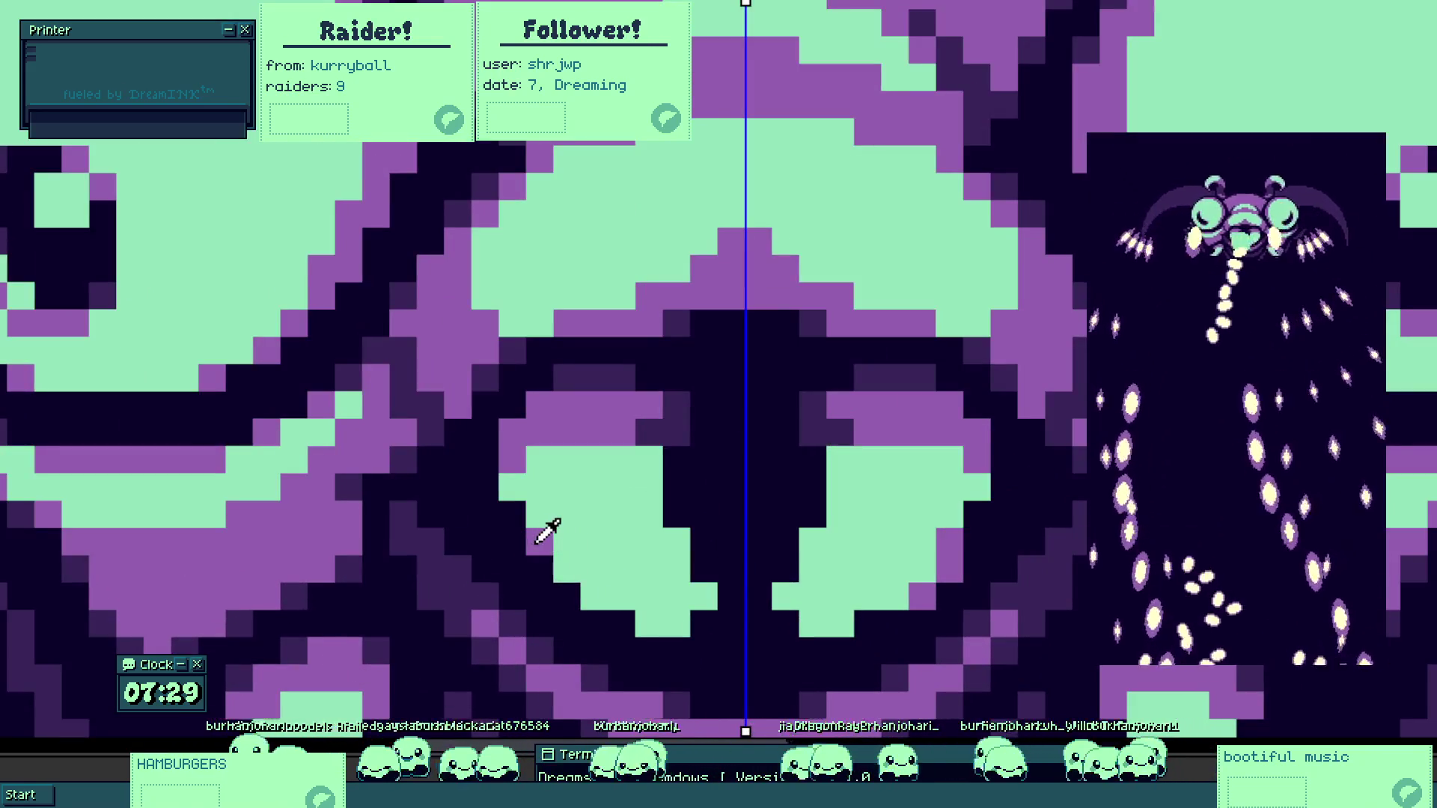
scroll(554, 533, down, 2)
scroll(674, 591, down, 2)
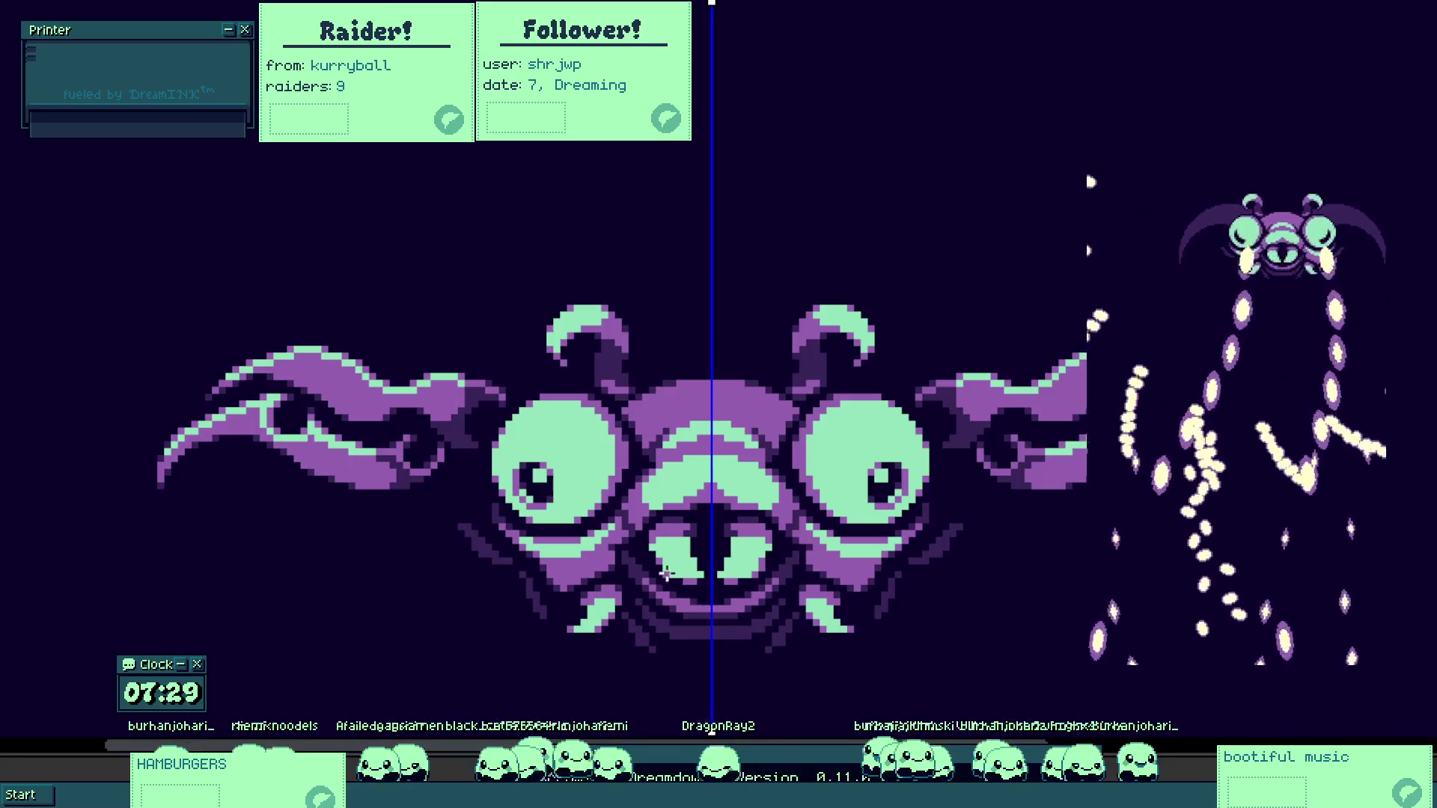
scroll(666, 574, up, 3)
scroll(684, 574, down, 3)
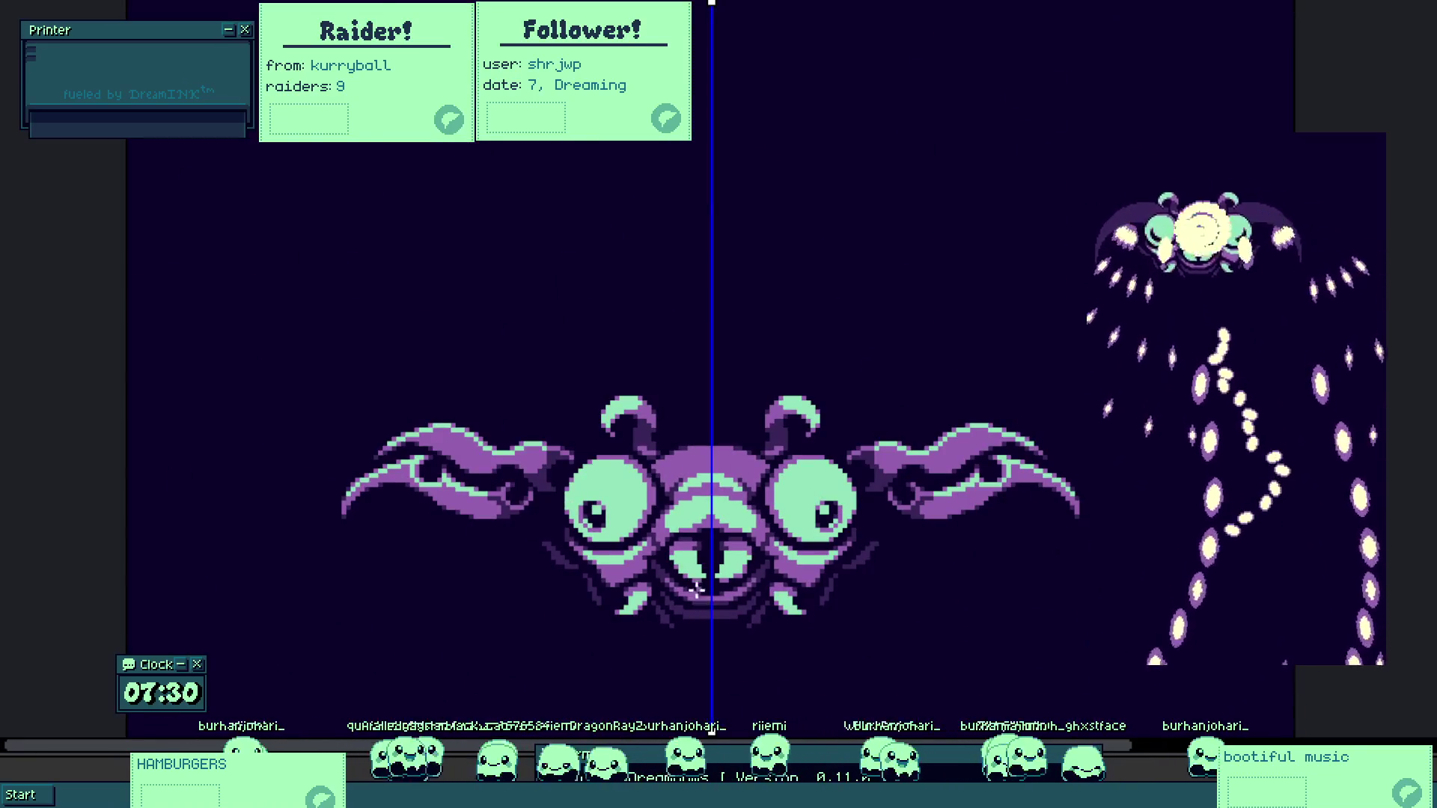
scroll(696, 590, up, 3)
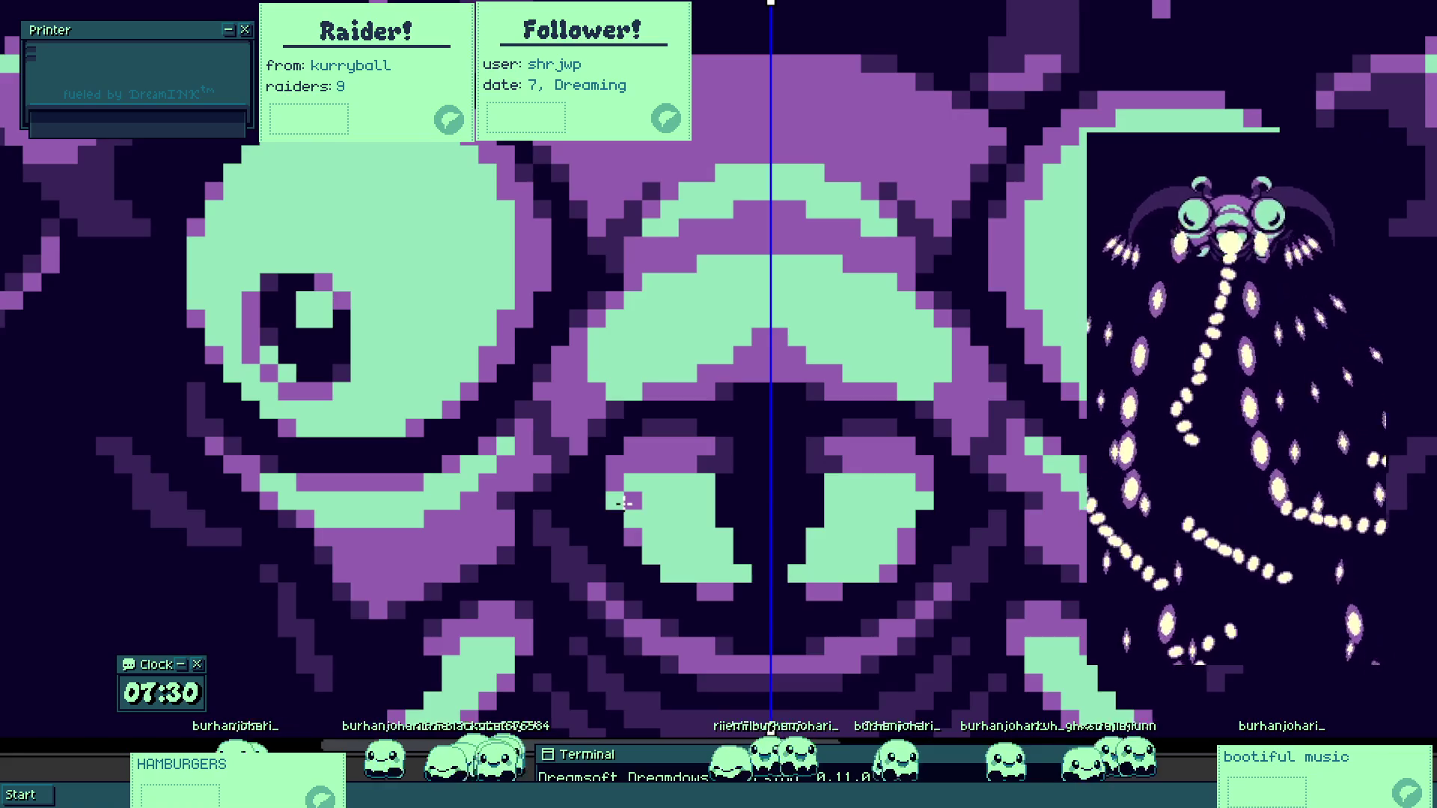
scroll(613, 506, up, 1)
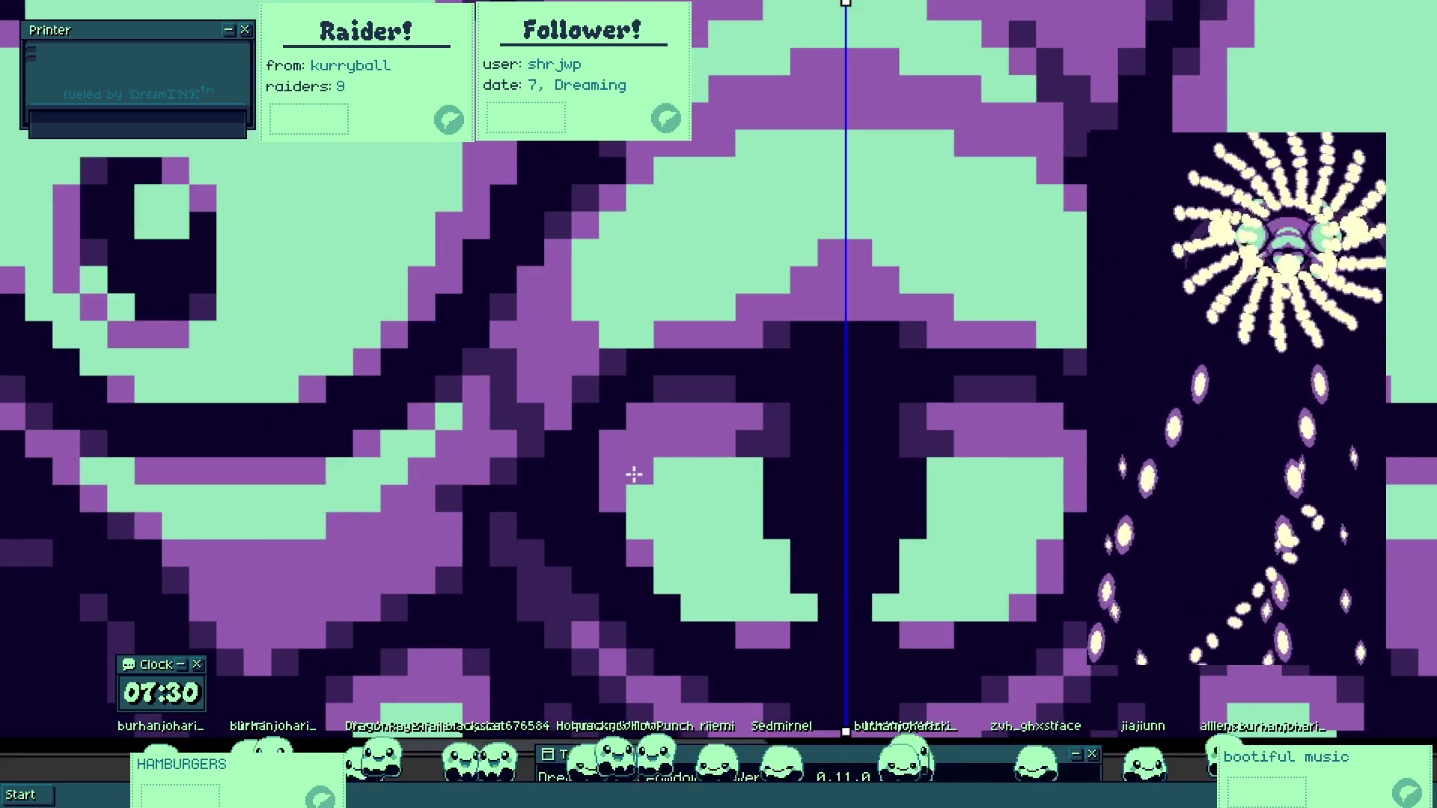
scroll(738, 591, down, 4)
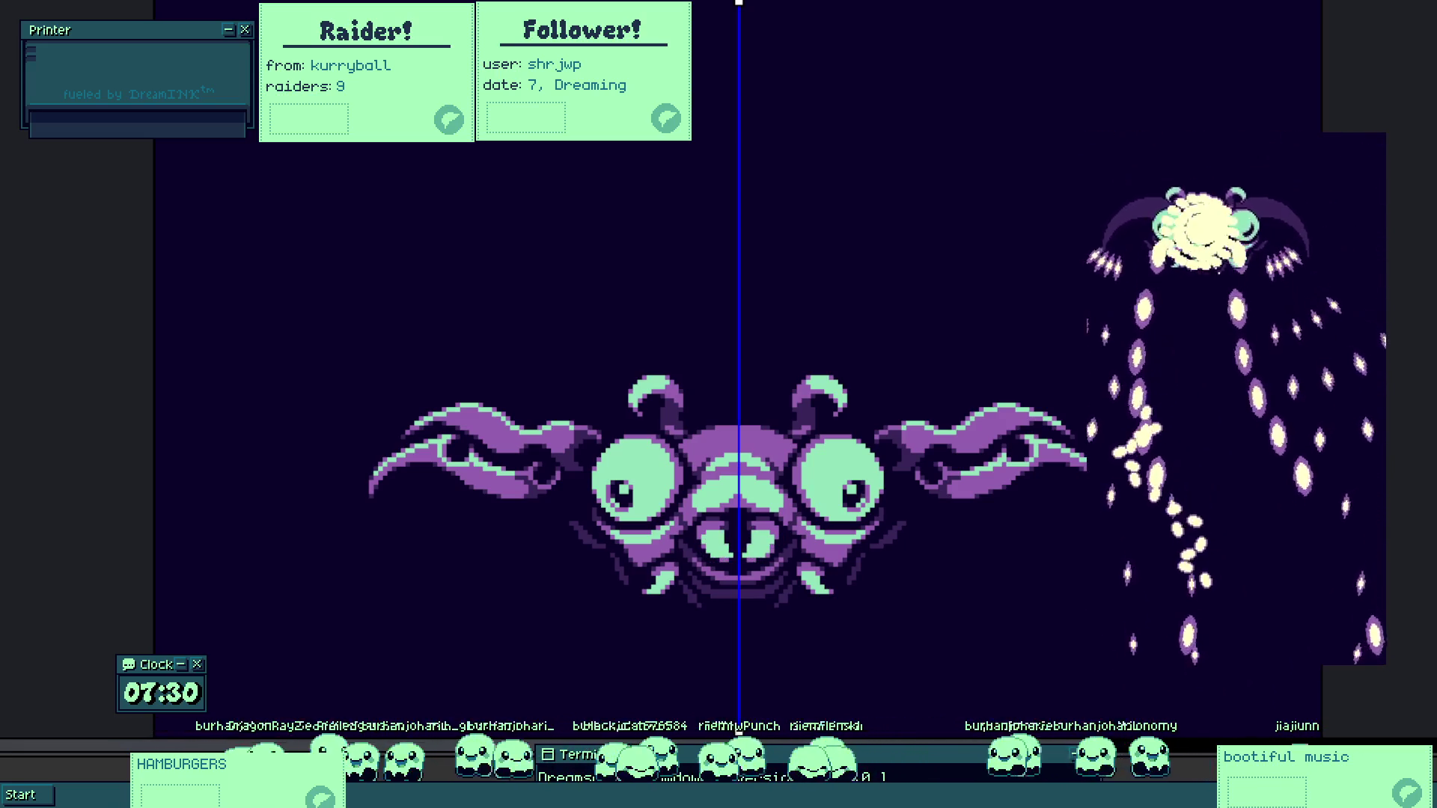
scroll(722, 539, up, 5)
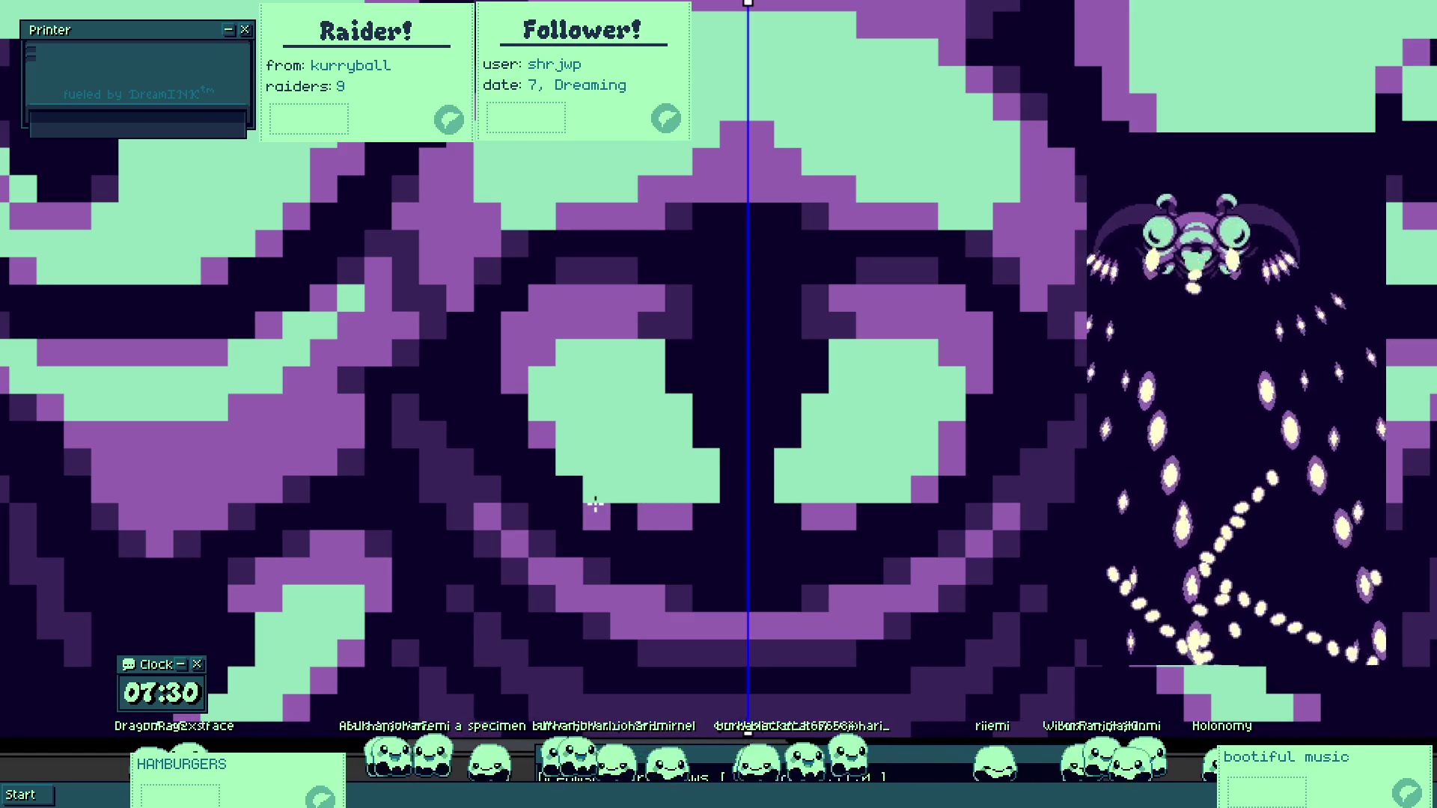
scroll(663, 514, down, 3)
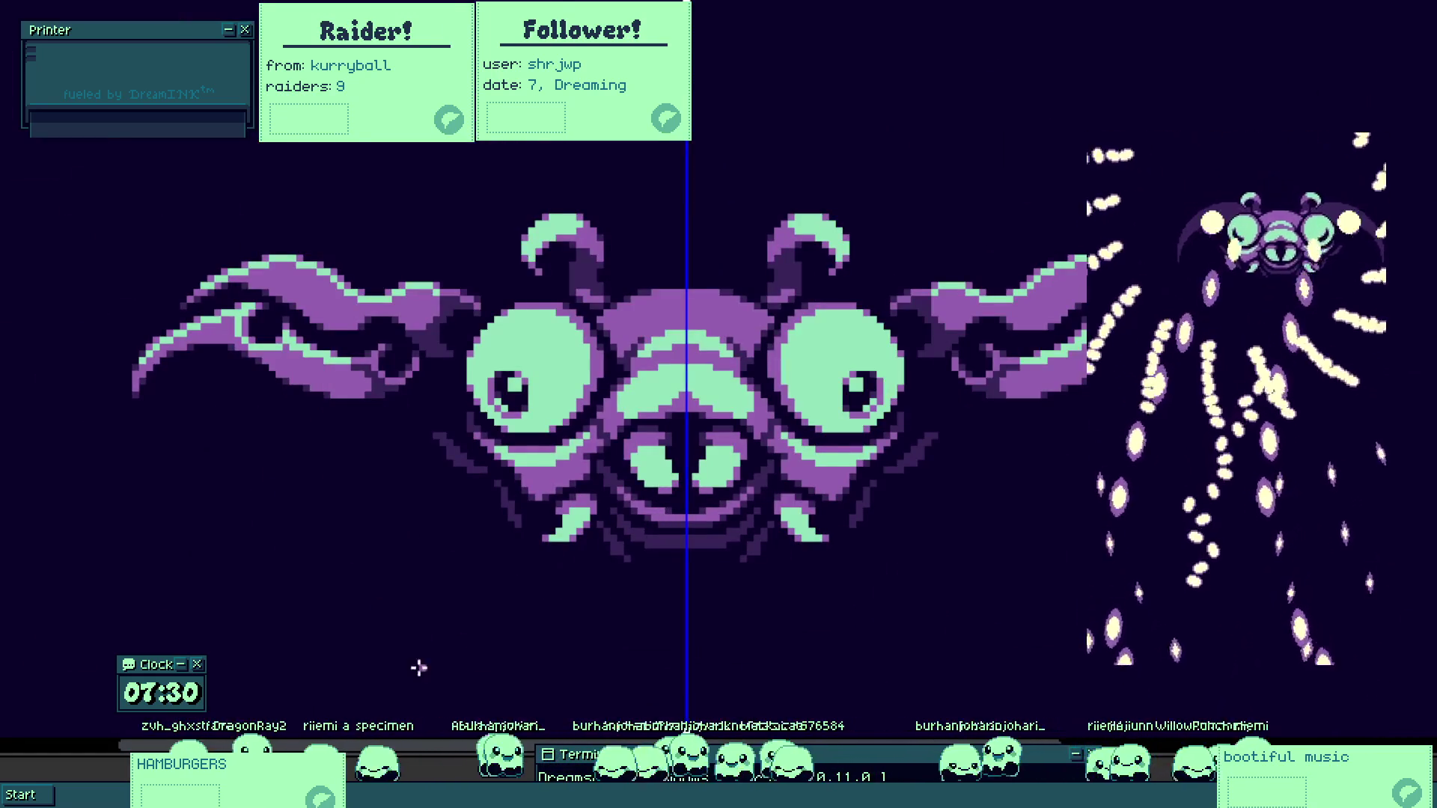
scroll(237, 646, down, 1)
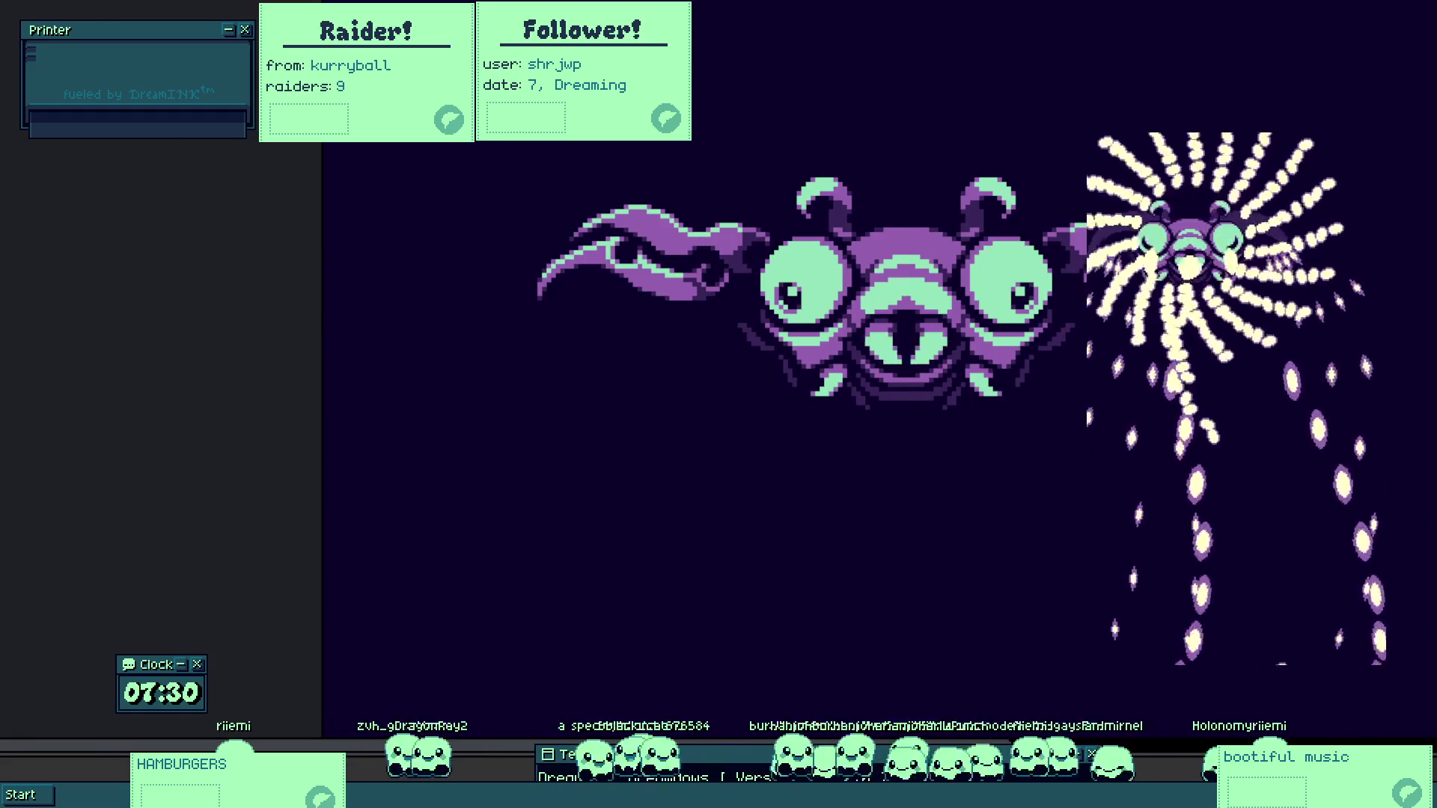
scroll(427, 352, down, 5)
scroll(559, 548, up, 2)
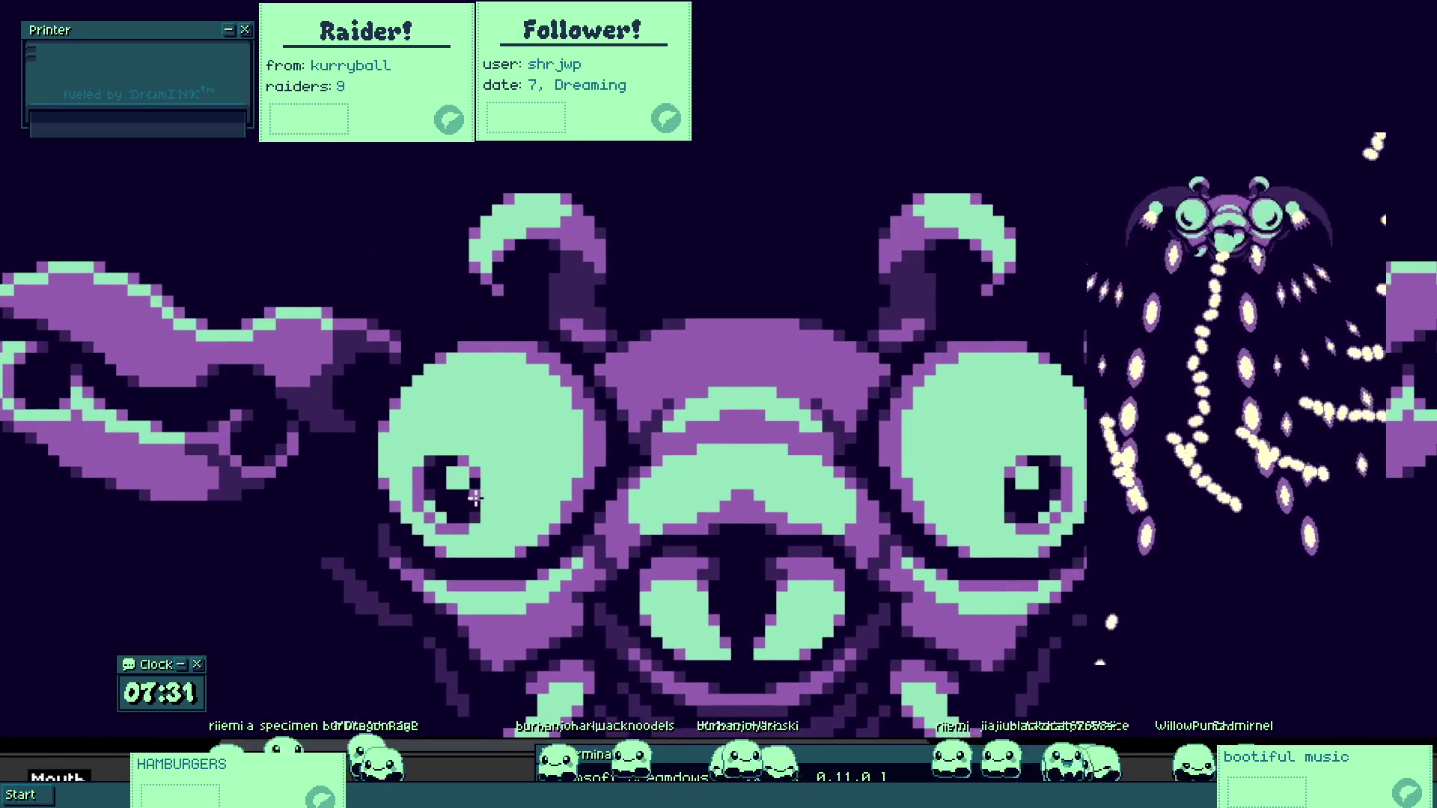
Trace a closed Lasso selection around the boss's round left eye.
click(488, 523)
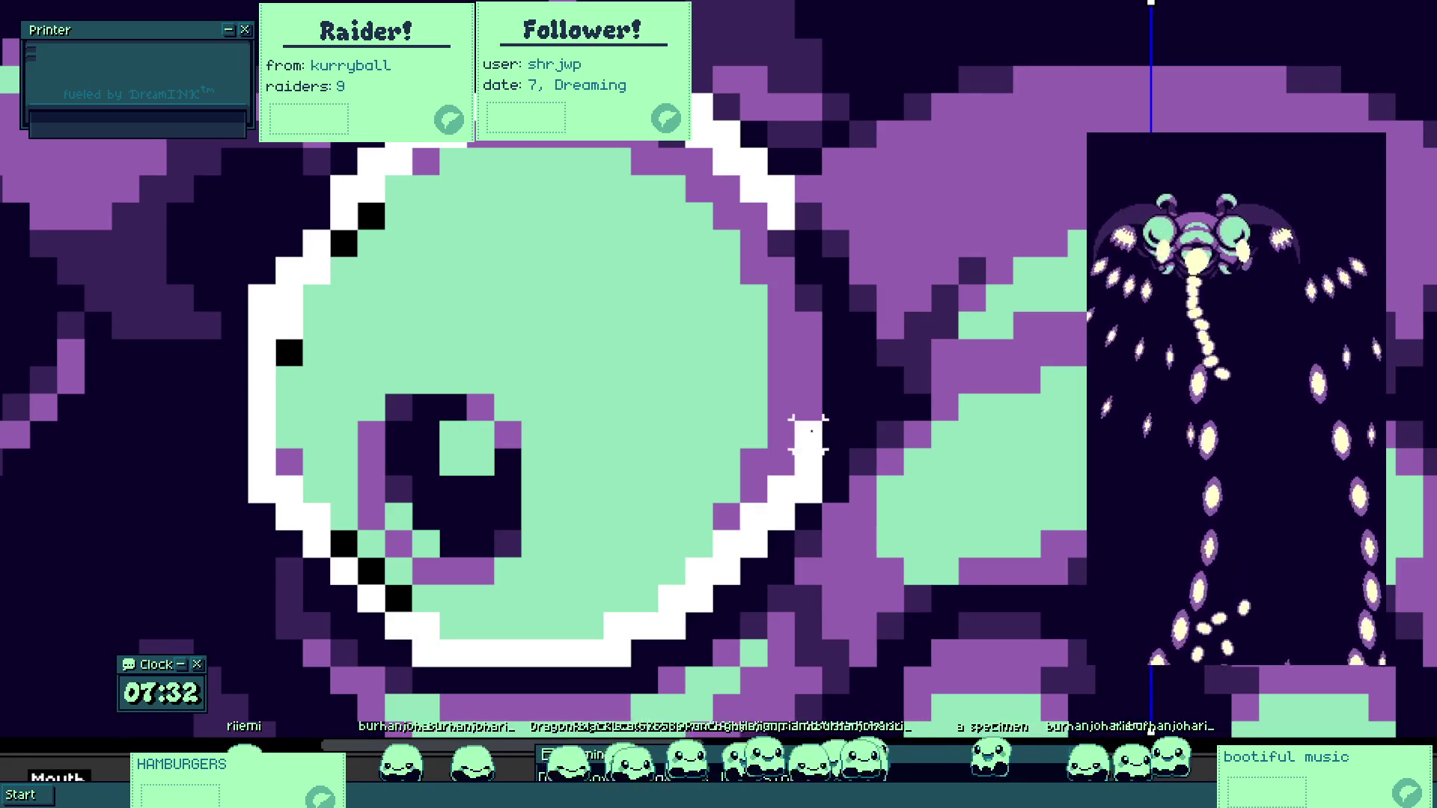
mouse_move(836, 346)
mouse_down()
mouse_move(835, 292)
mouse_move(739, 131)
mouse_up()
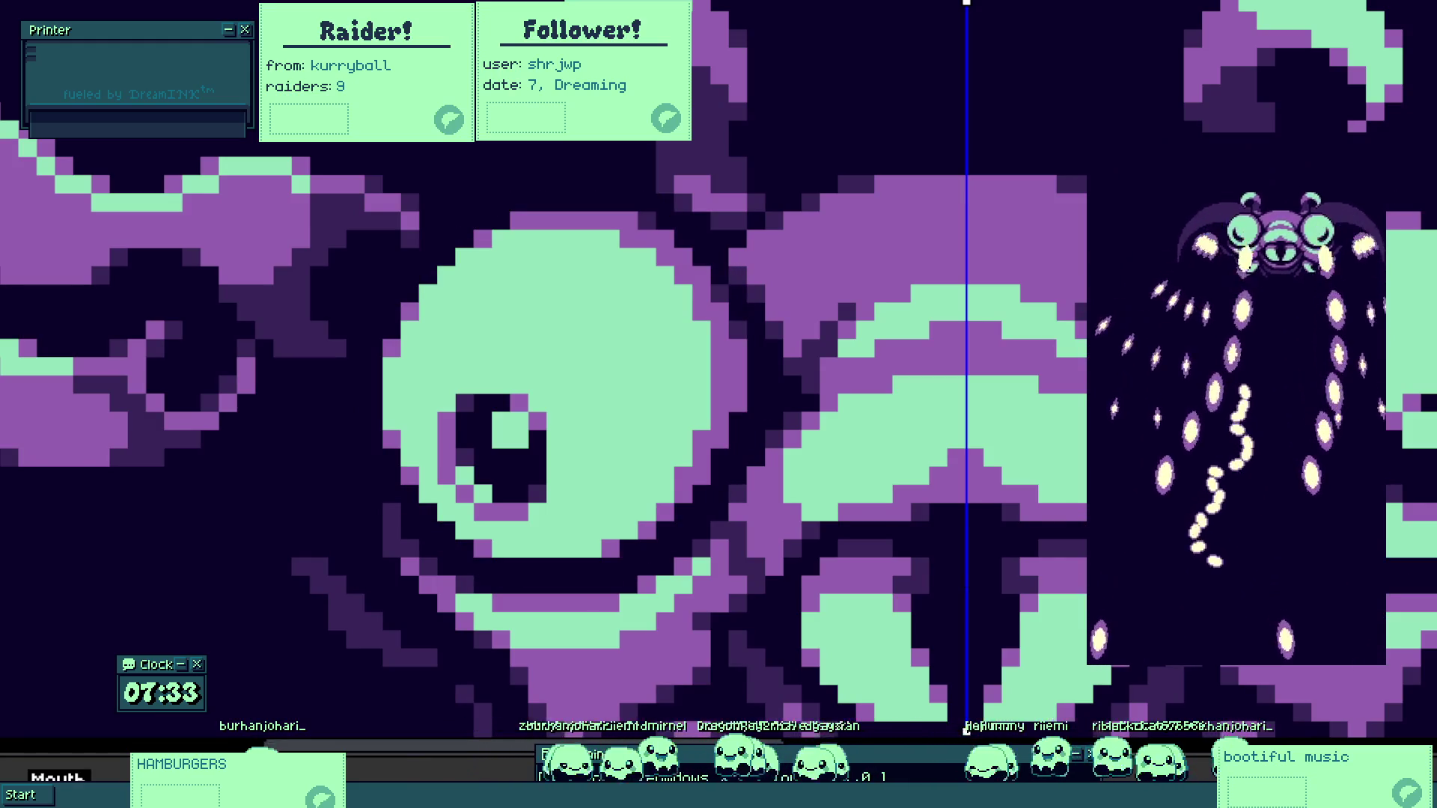
Zoom in on the eye and pencil purple over its mint edge pixels with symmetry on.
scroll(652, 517, down, 3)
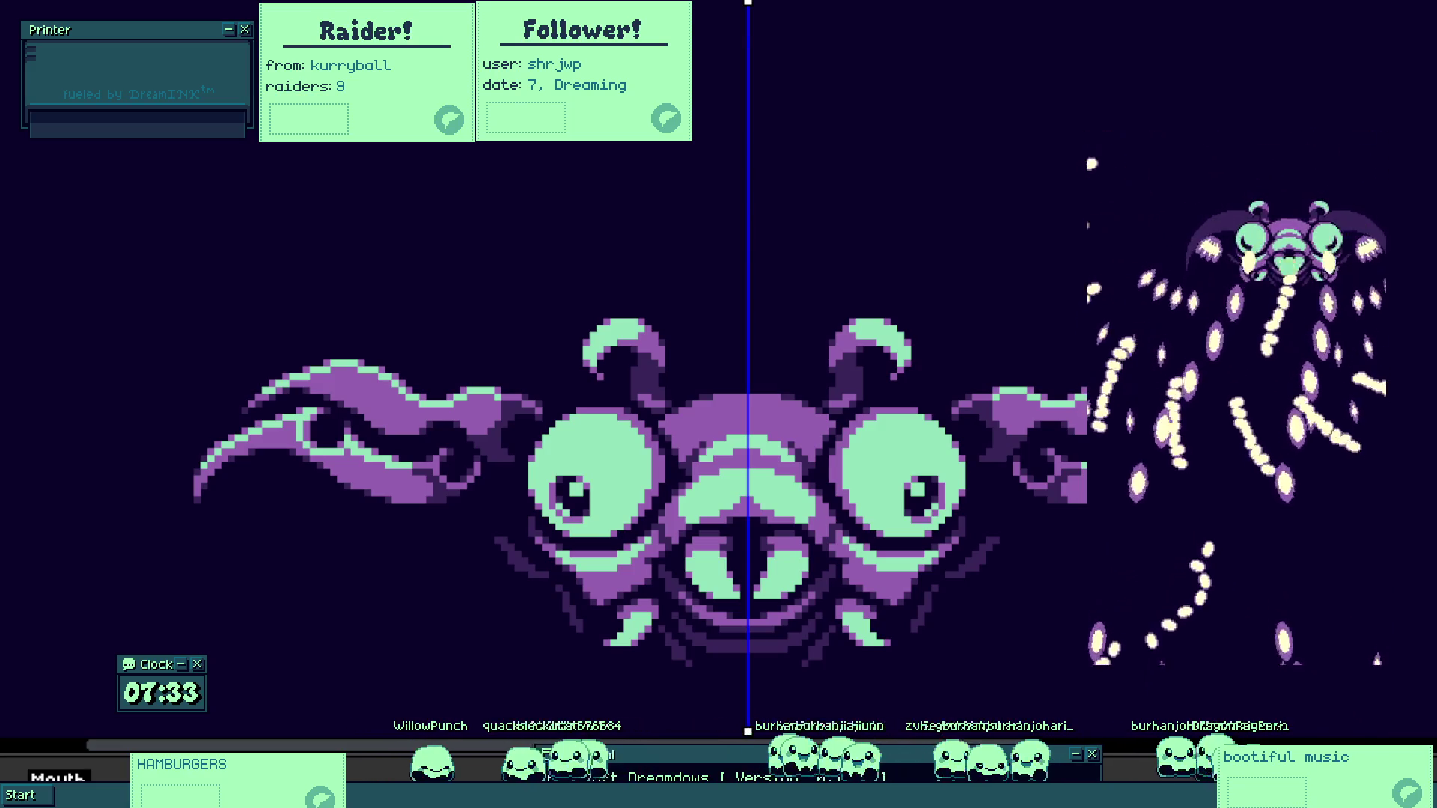
scroll(673, 524, up, 5)
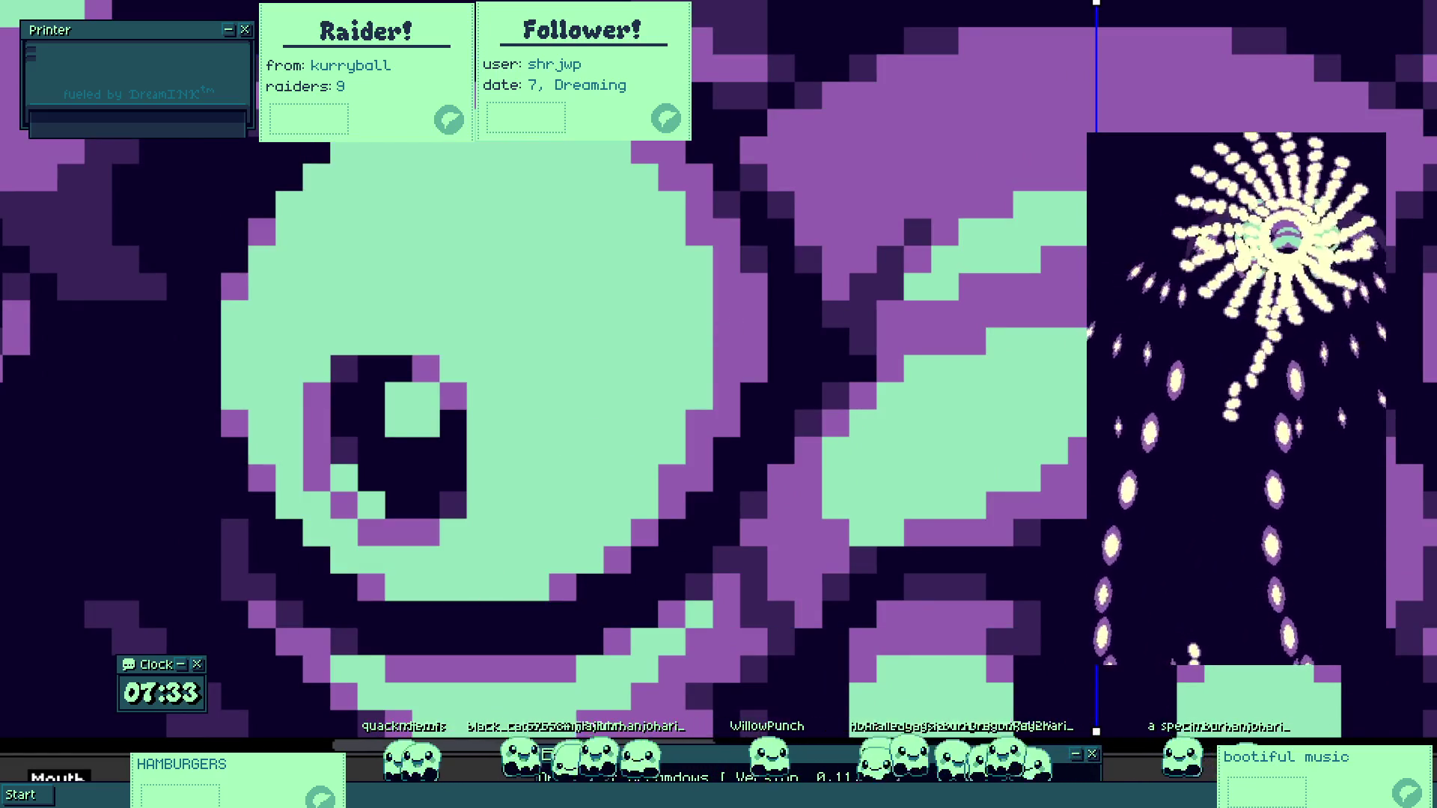
scroll(469, 295, up, 2)
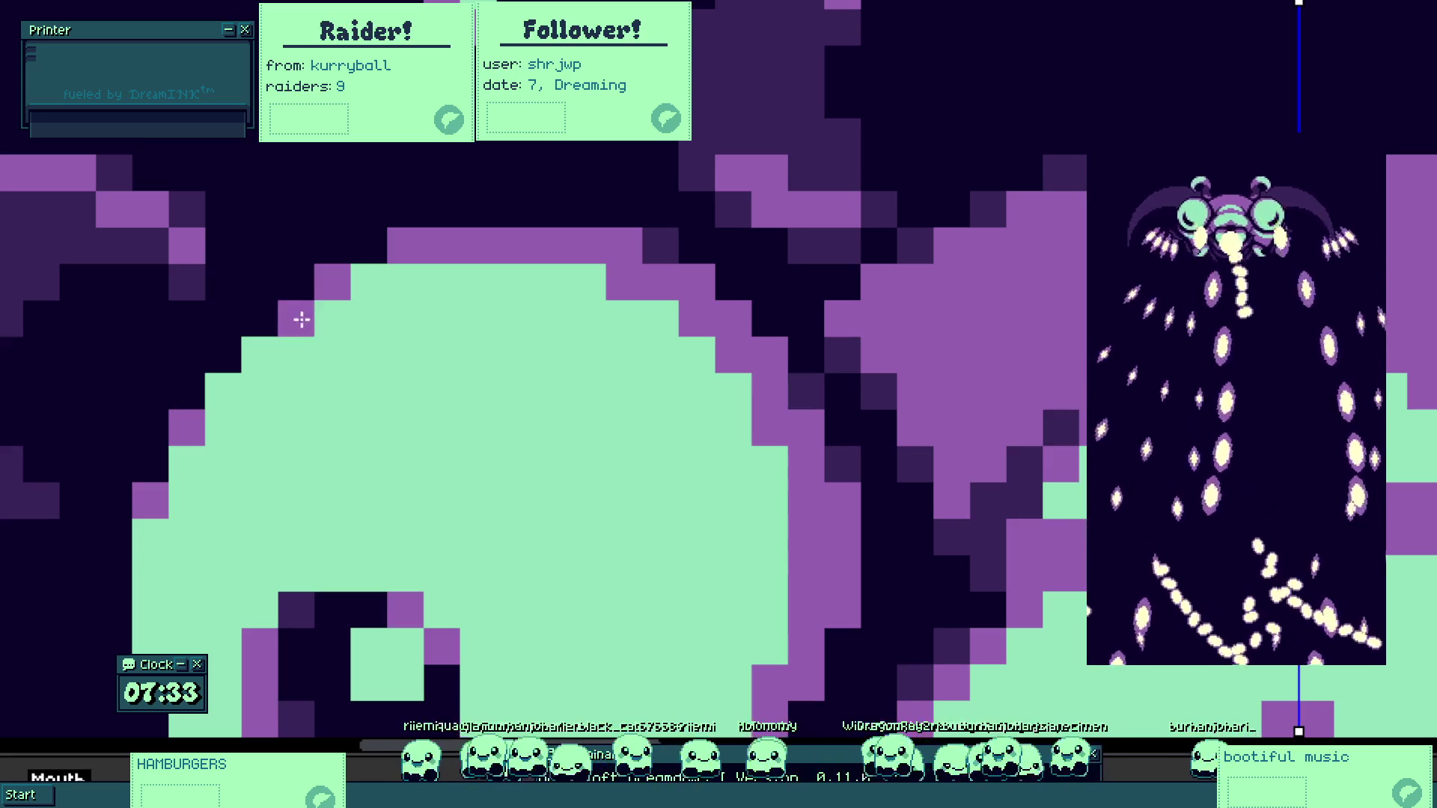
scroll(360, 329, down, 3)
scroll(419, 329, up, 3)
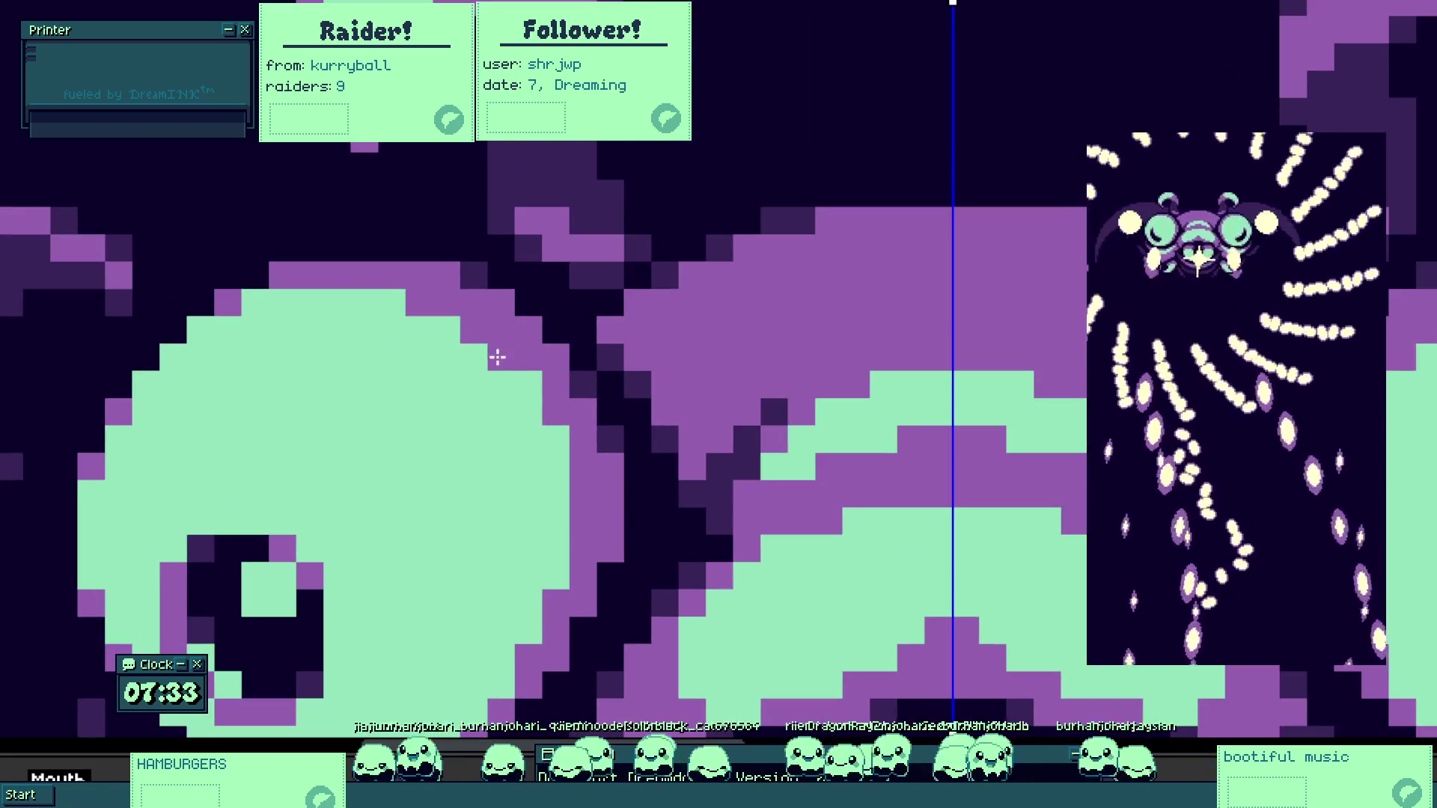
scroll(526, 375, down, 3)
scroll(442, 632, up, 3)
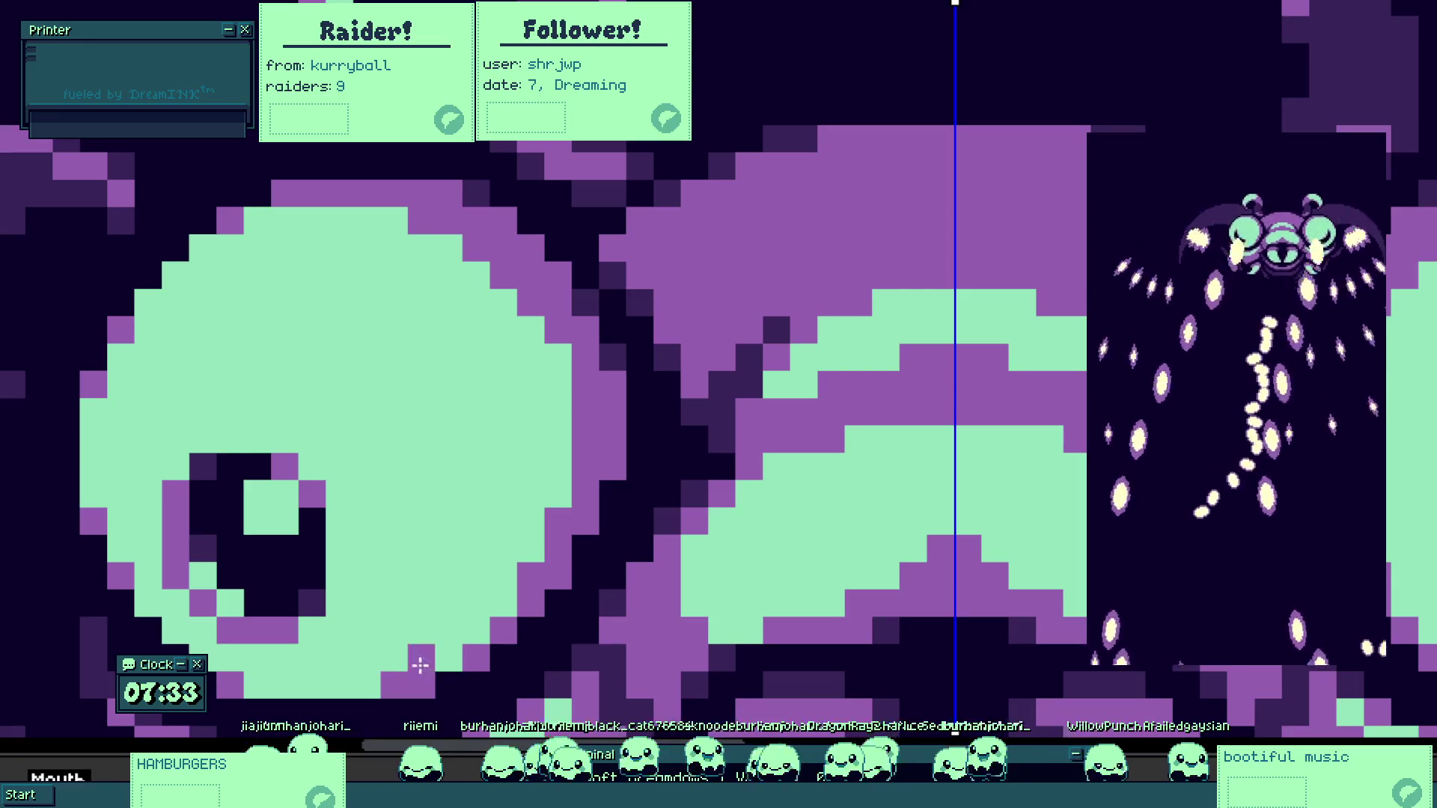
scroll(563, 570, down, 3)
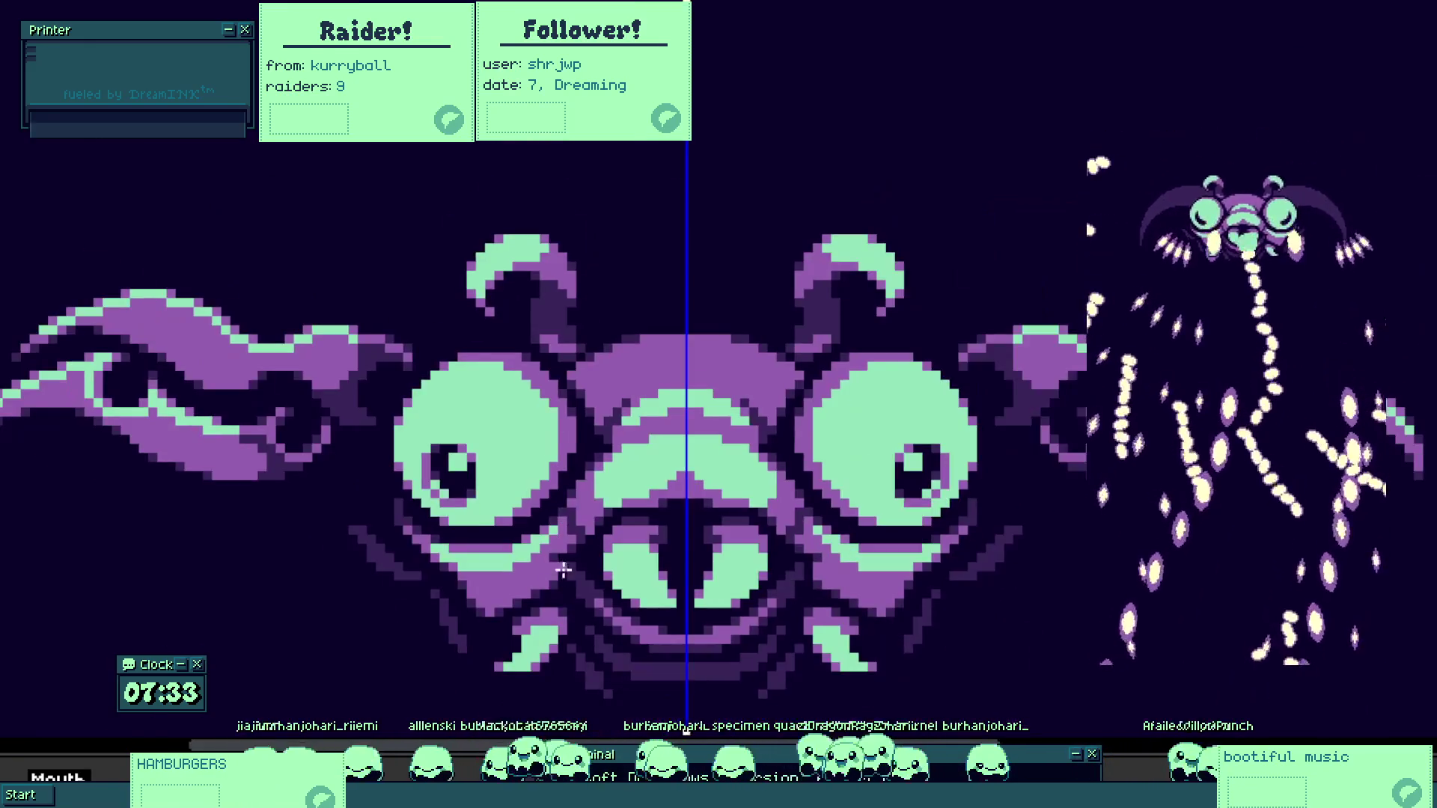
scroll(568, 410, up, 3)
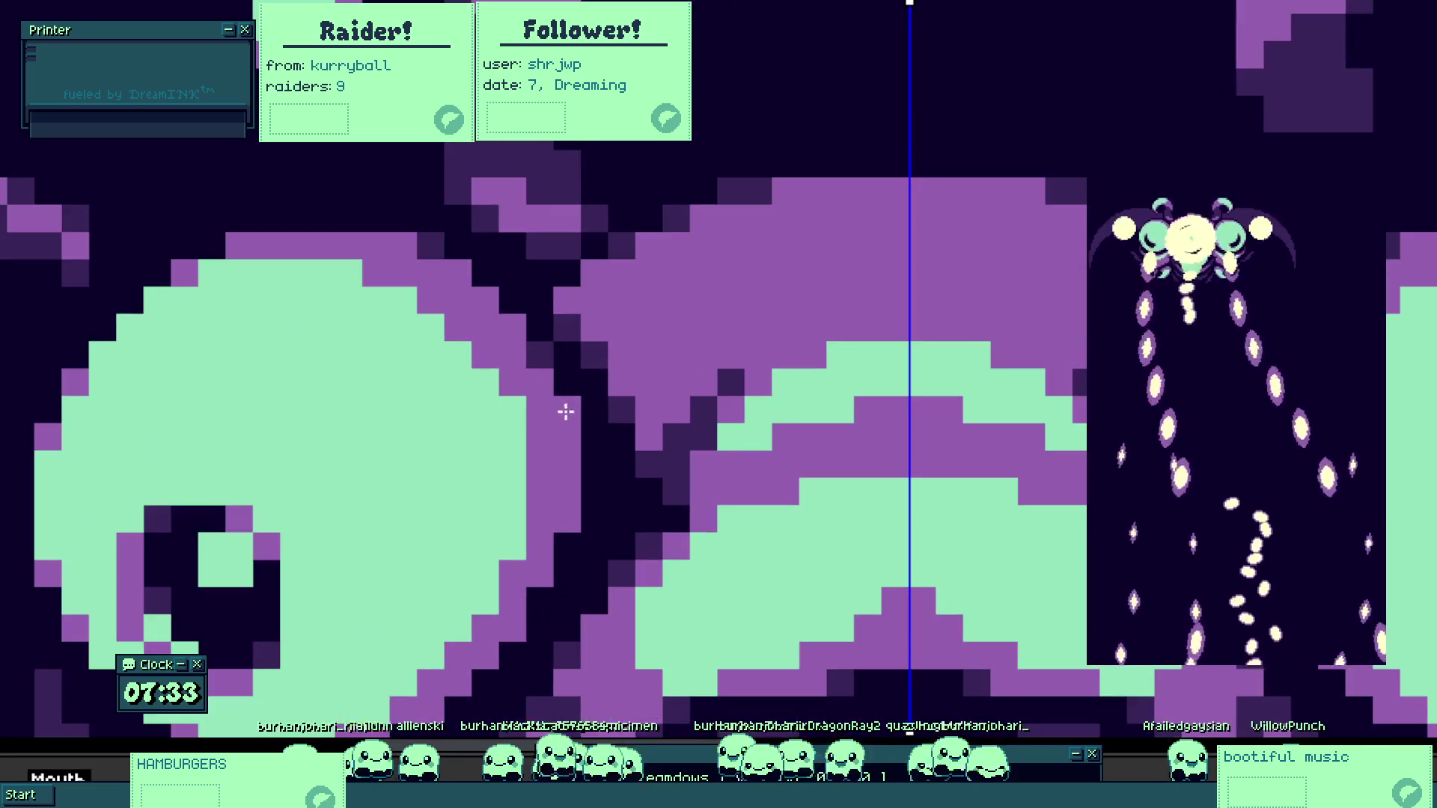
scroll(477, 596, down, 3)
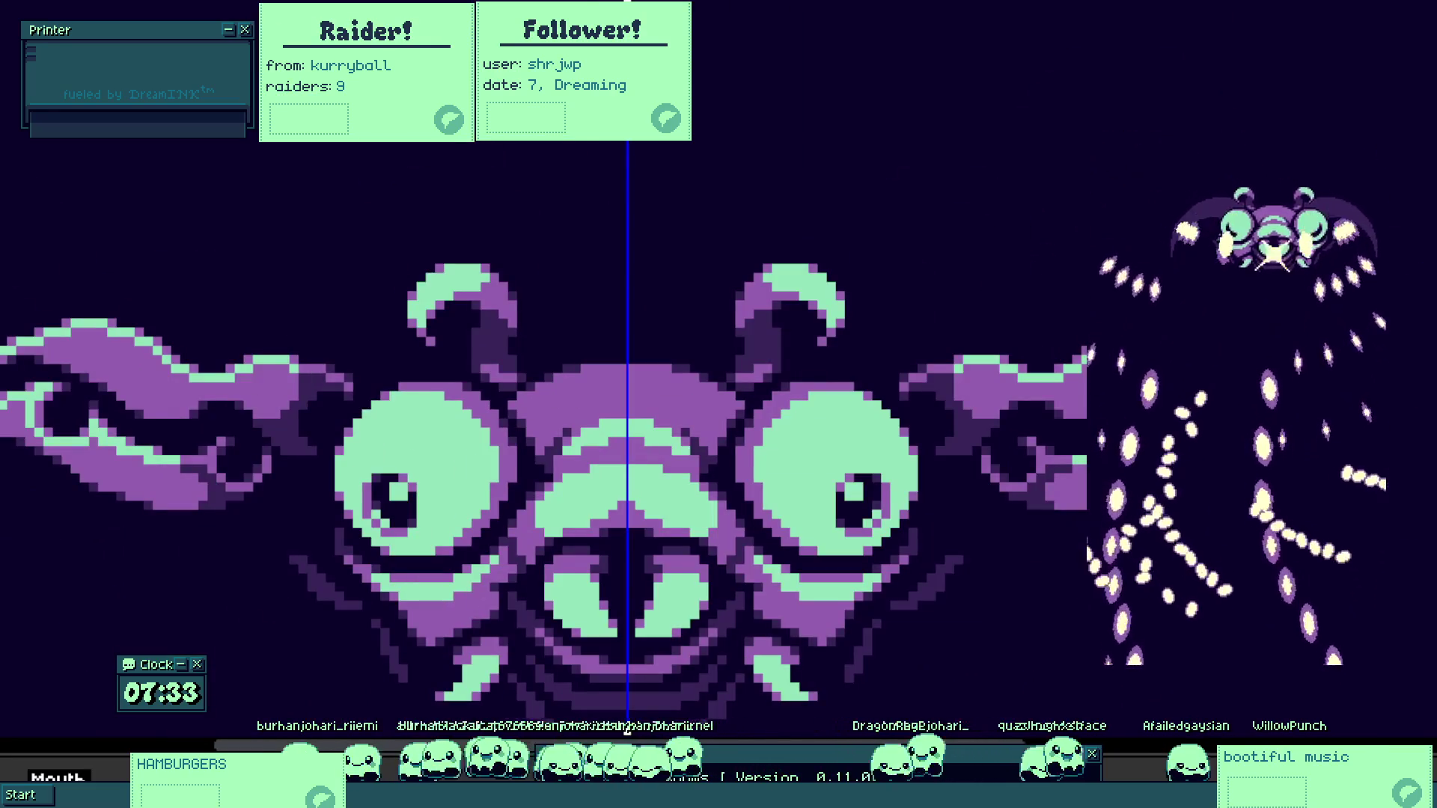
scroll(490, 500, up, 3)
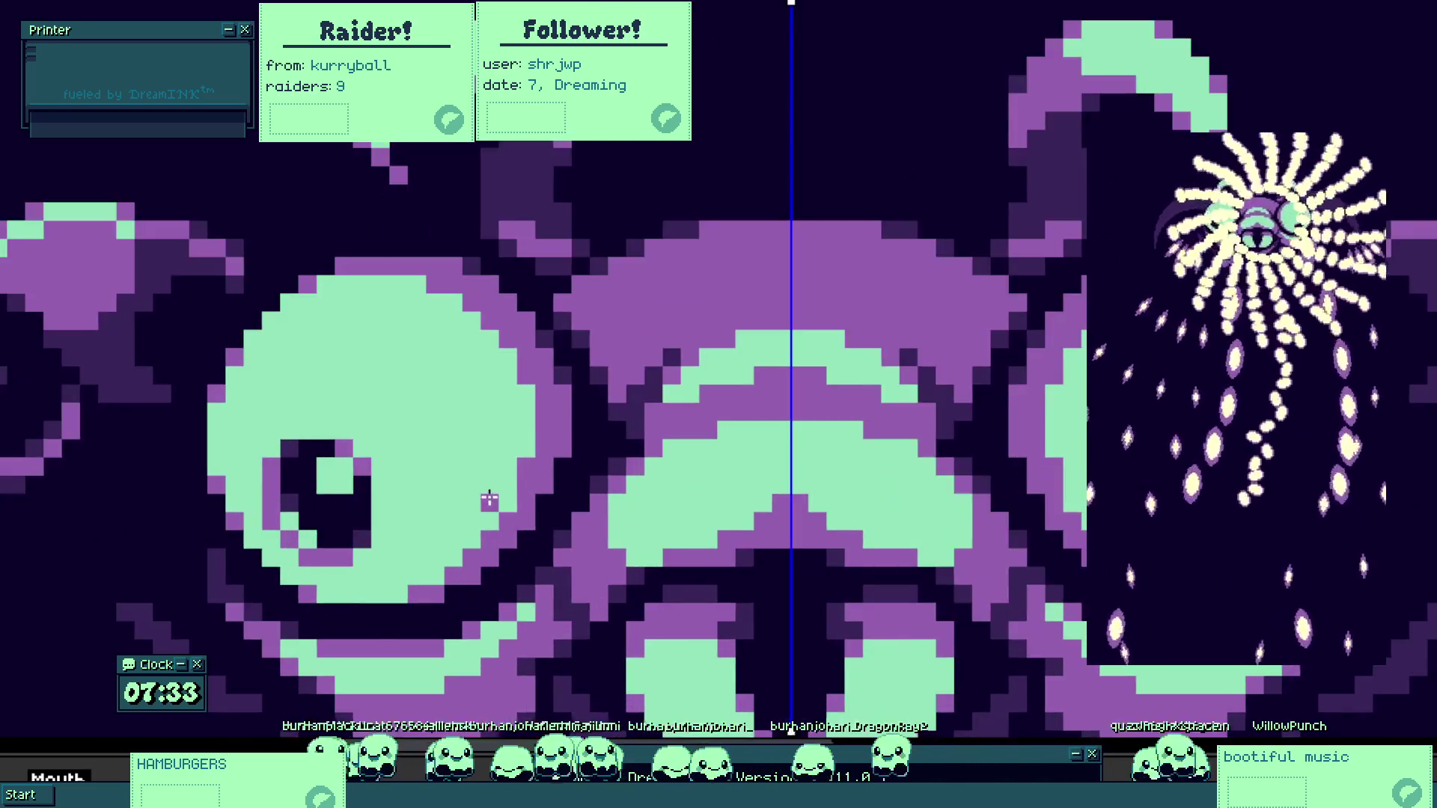
scroll(489, 500, down, 5)
scroll(539, 491, up, 1)
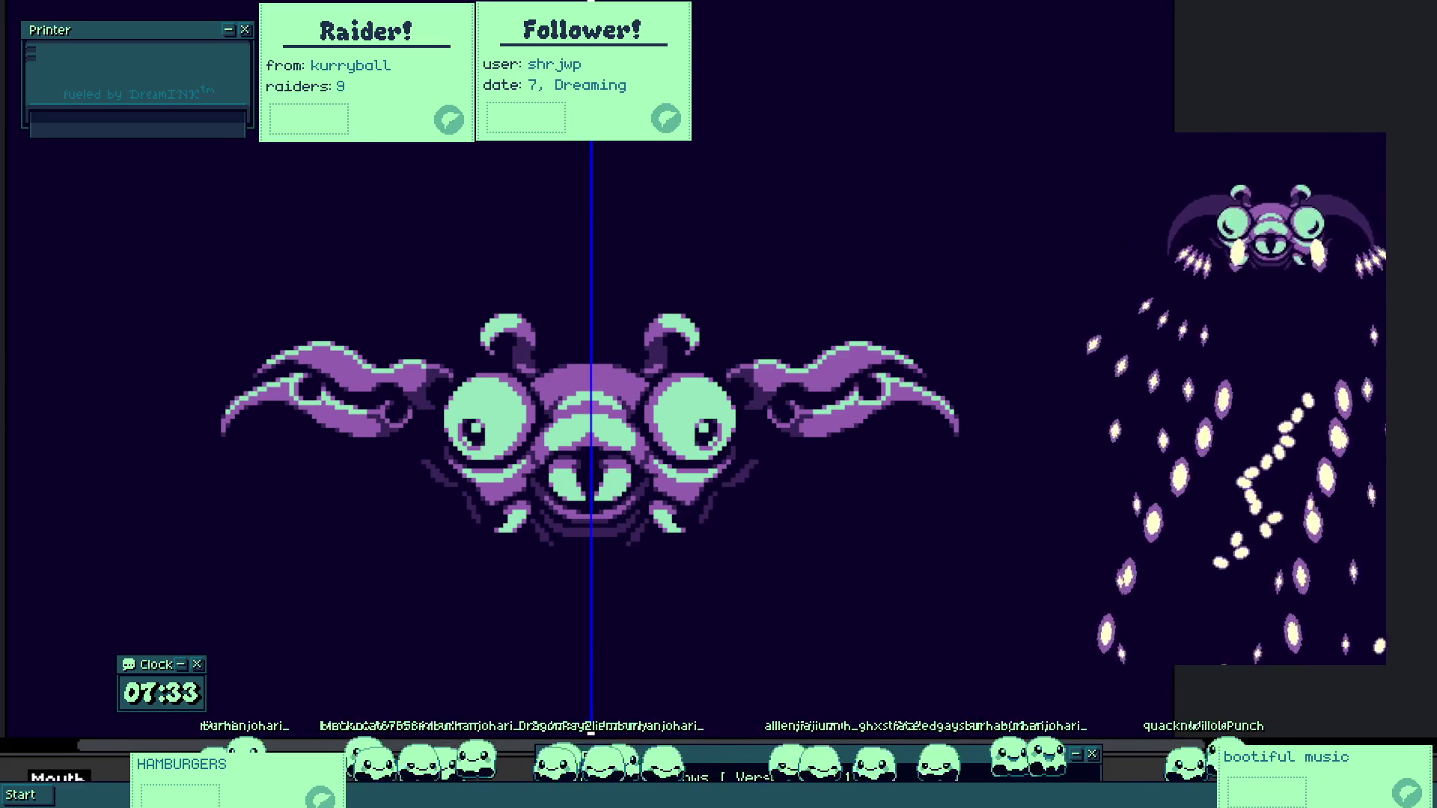
scroll(599, 545, up, 6)
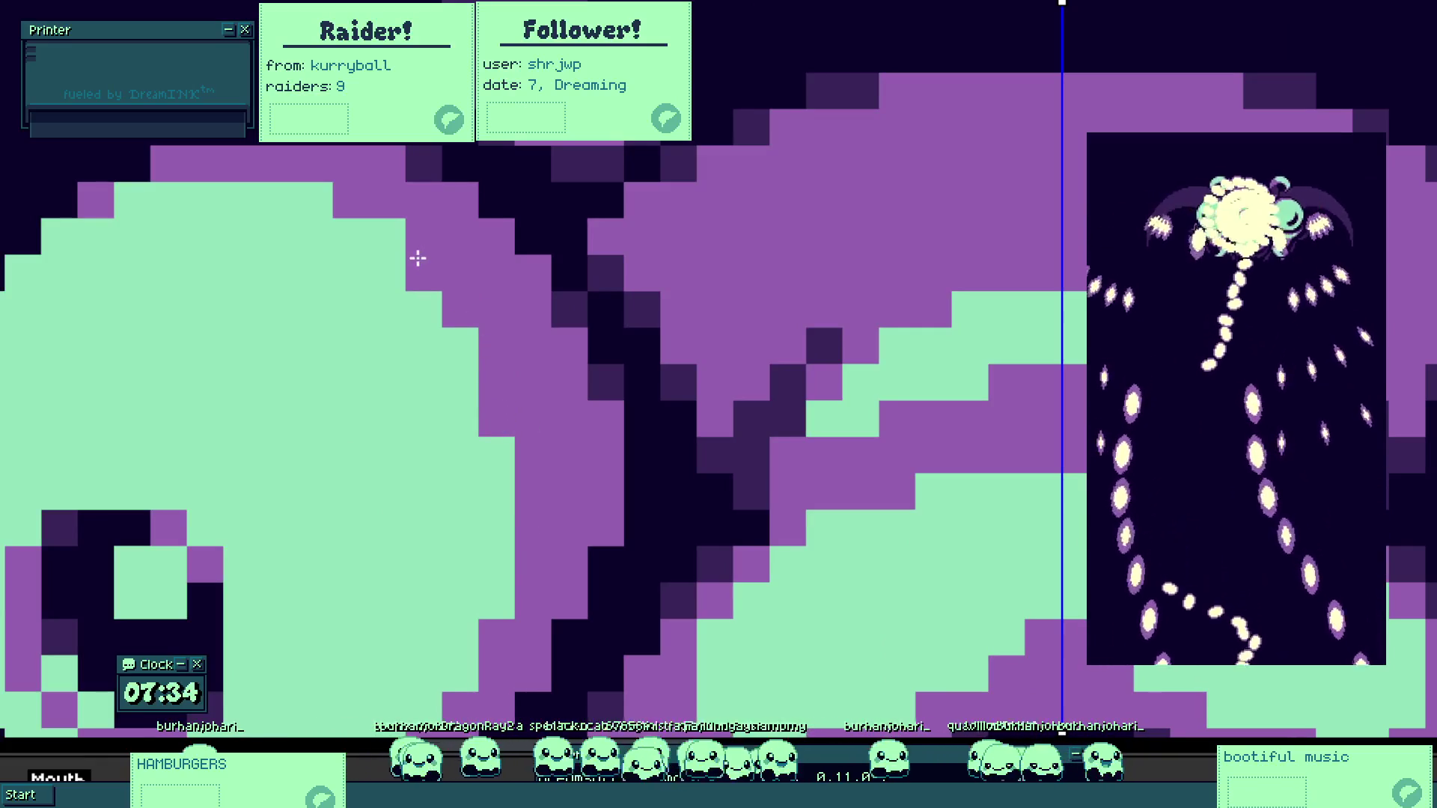
mouse_move(382, 238)
mouse_down()
mouse_move(314, 199)
mouse_move(135, 199)
mouse_move(10, 283)
mouse_up()
scroll(272, 334, down, 5)
scroll(247, 309, up, 2)
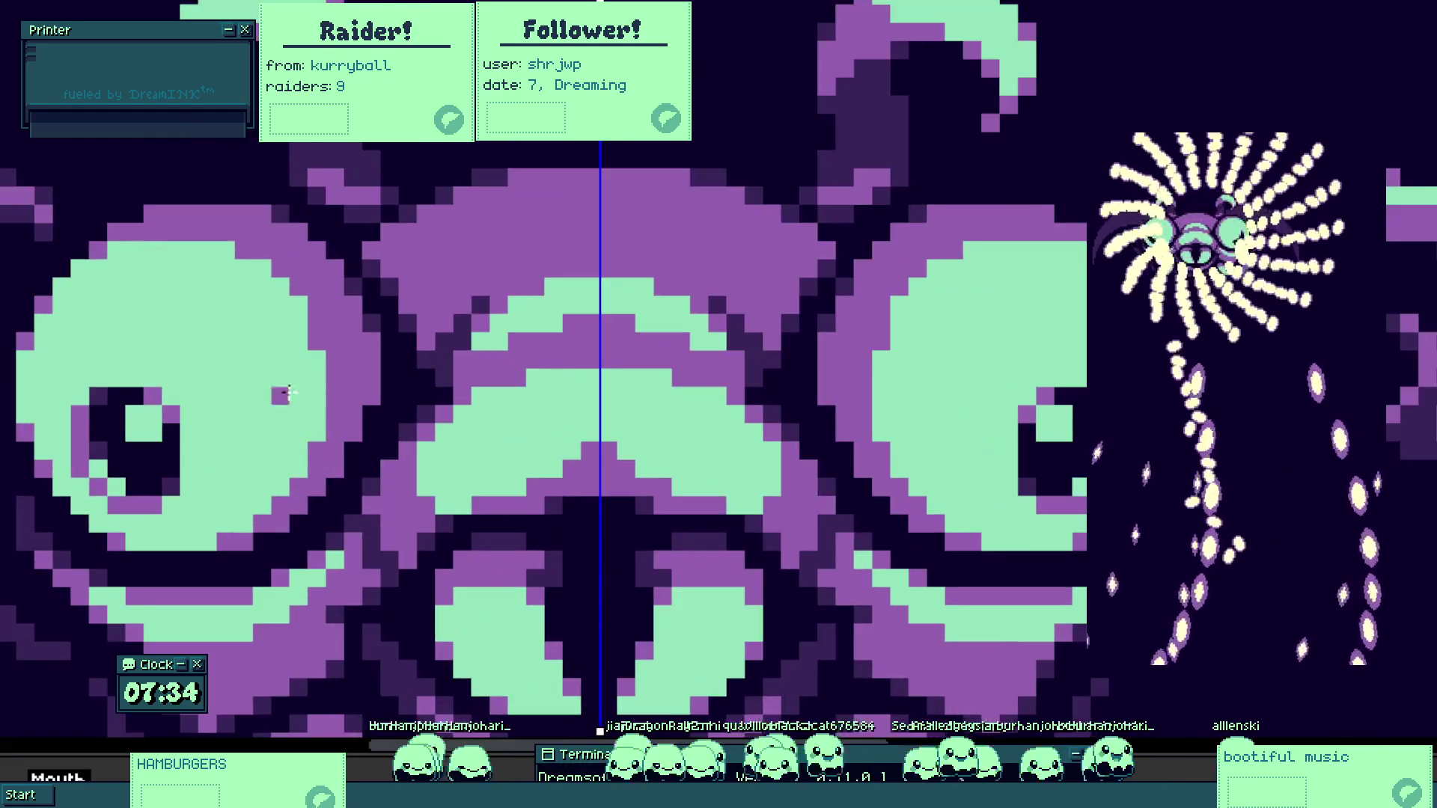
scroll(281, 396, up, 2)
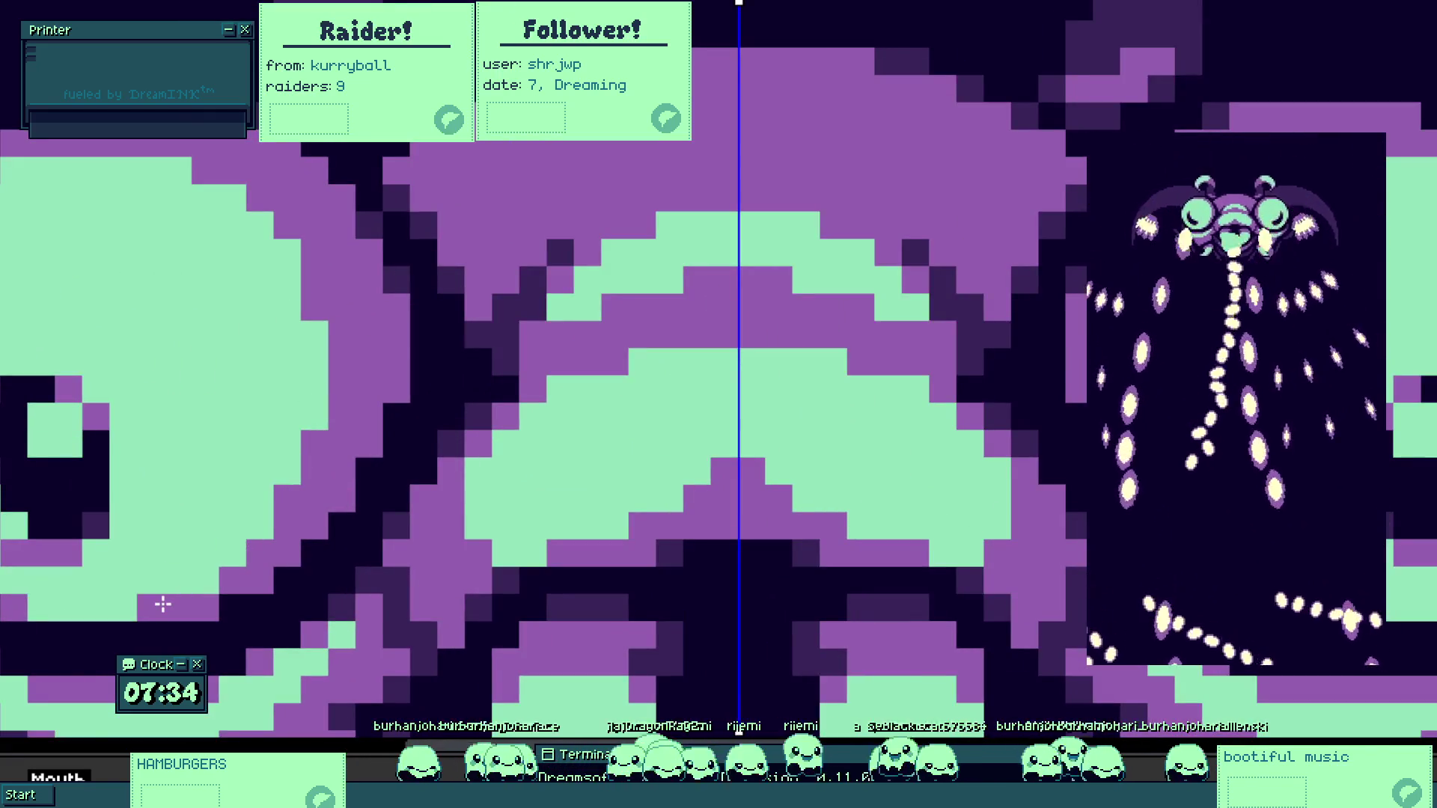
scroll(283, 548, down, 4)
scroll(253, 536, up, 2)
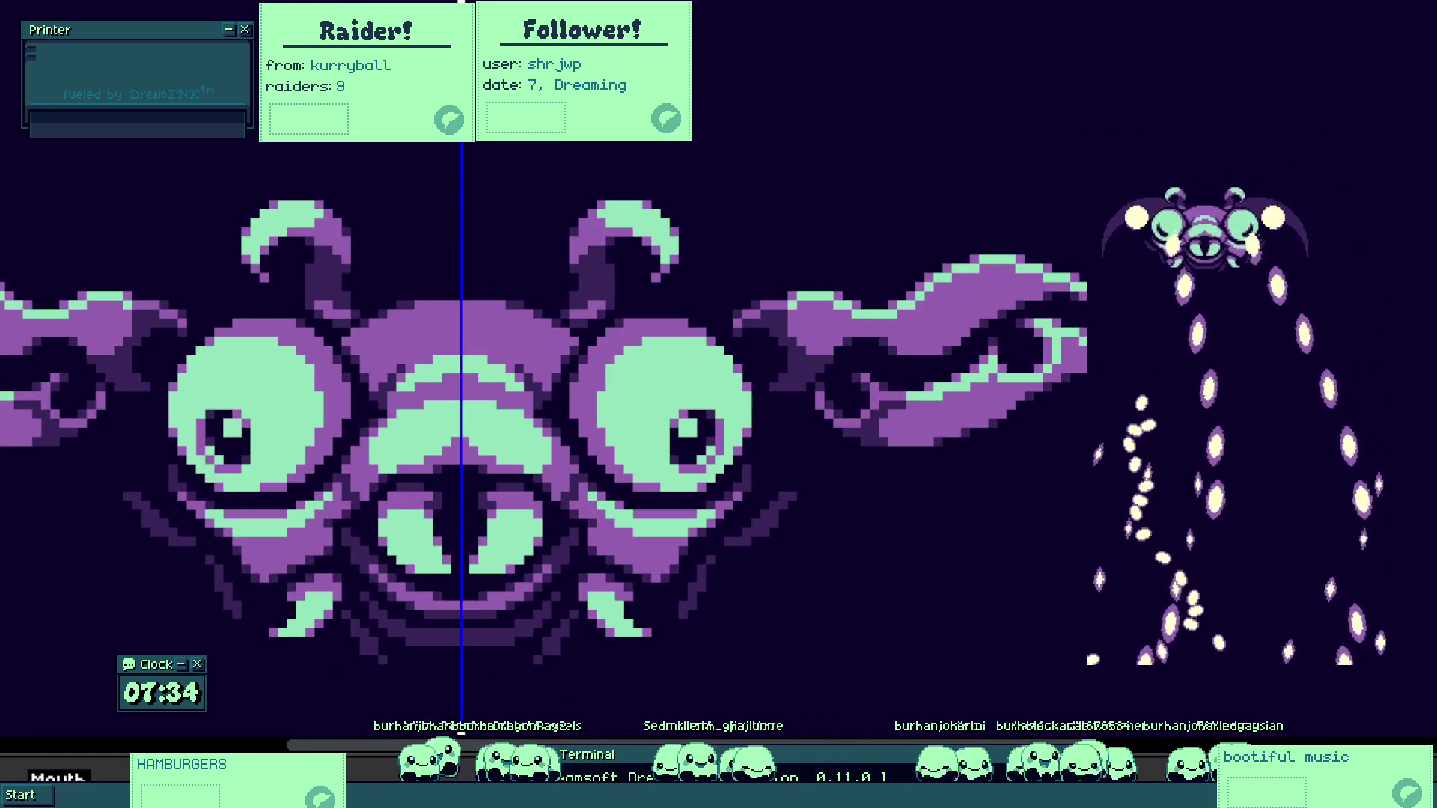
scroll(391, 407, up, 4)
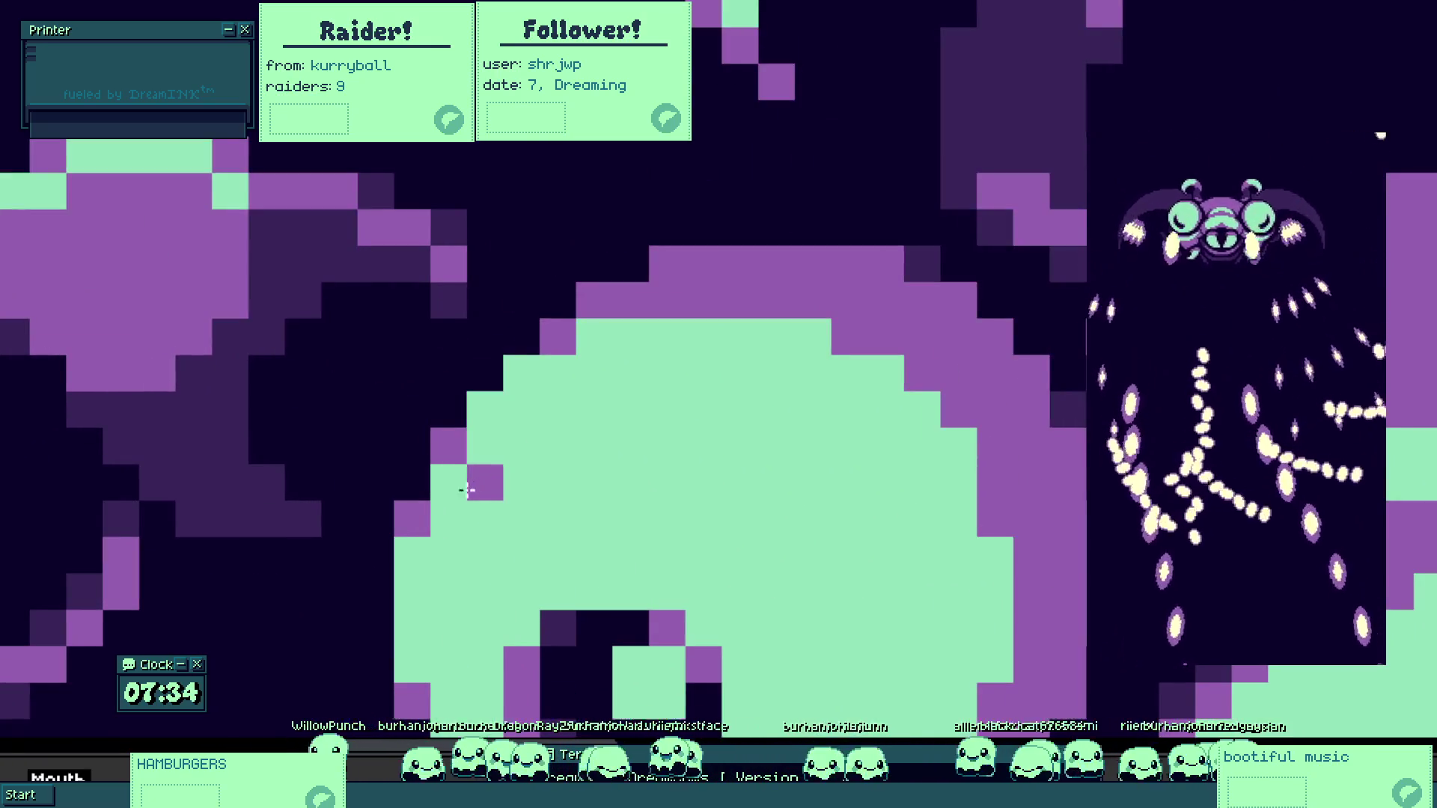
Draw a purple outline row across the top of the central mint dome and extend it along the edge.
mouse_move(468, 418)
mouse_down()
mouse_move(523, 378)
mouse_move(619, 369)
mouse_move(594, 334)
mouse_move(922, 408)
mouse_up()
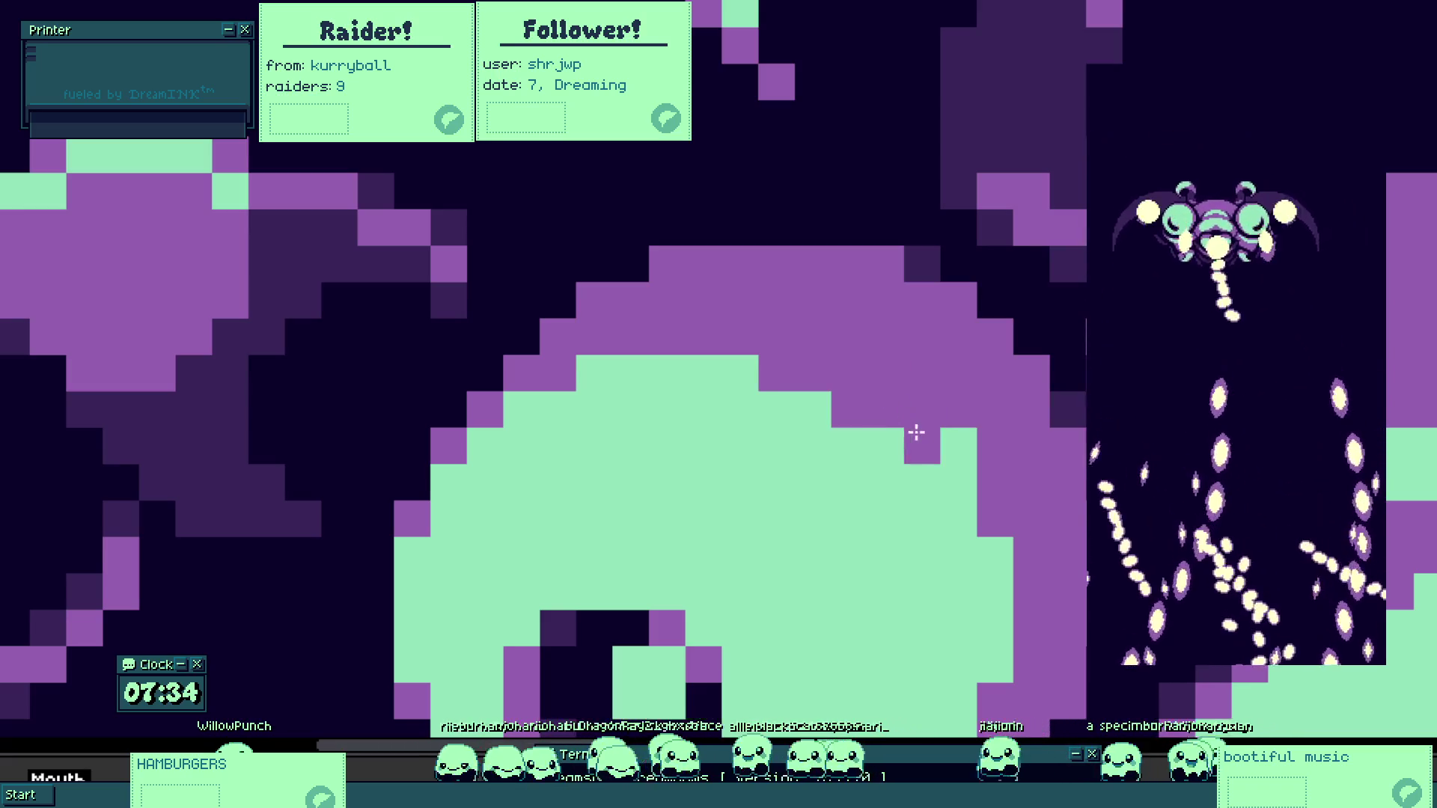
scroll(770, 391, down, 2)
mouse_move(844, 324)
mouse_down()
mouse_move(908, 366)
mouse_move(911, 401)
mouse_move(953, 449)
mouse_move(943, 524)
mouse_up()
scroll(933, 392, down, 5)
mouse_move(933, 391)
mouse_down()
mouse_move(878, 497)
mouse_move(767, 590)
mouse_move(641, 625)
mouse_move(632, 606)
mouse_move(522, 571)
mouse_up()
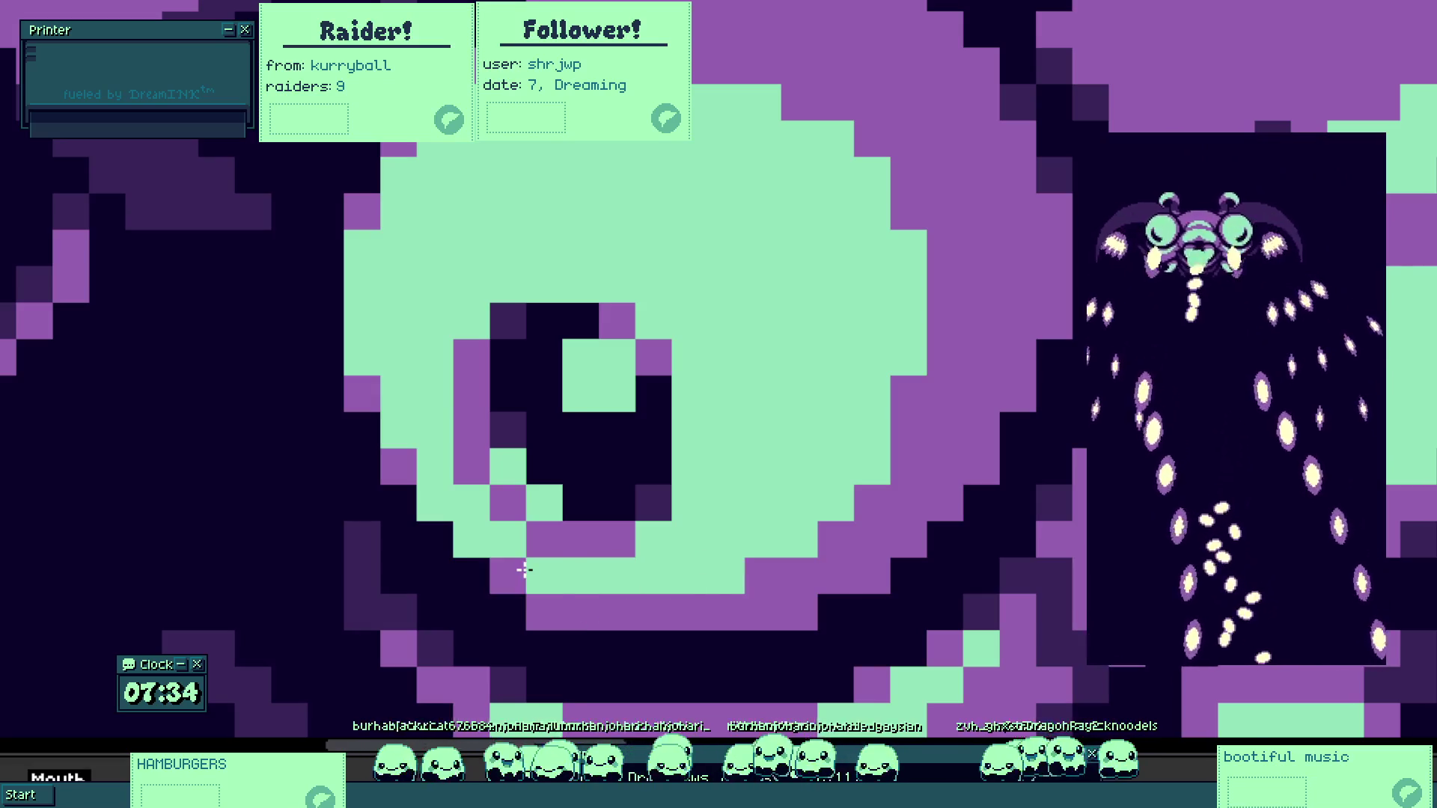
Turn more of the eye's mint edge pixels purple.
scroll(571, 607, down, 5)
scroll(602, 563, up, 5)
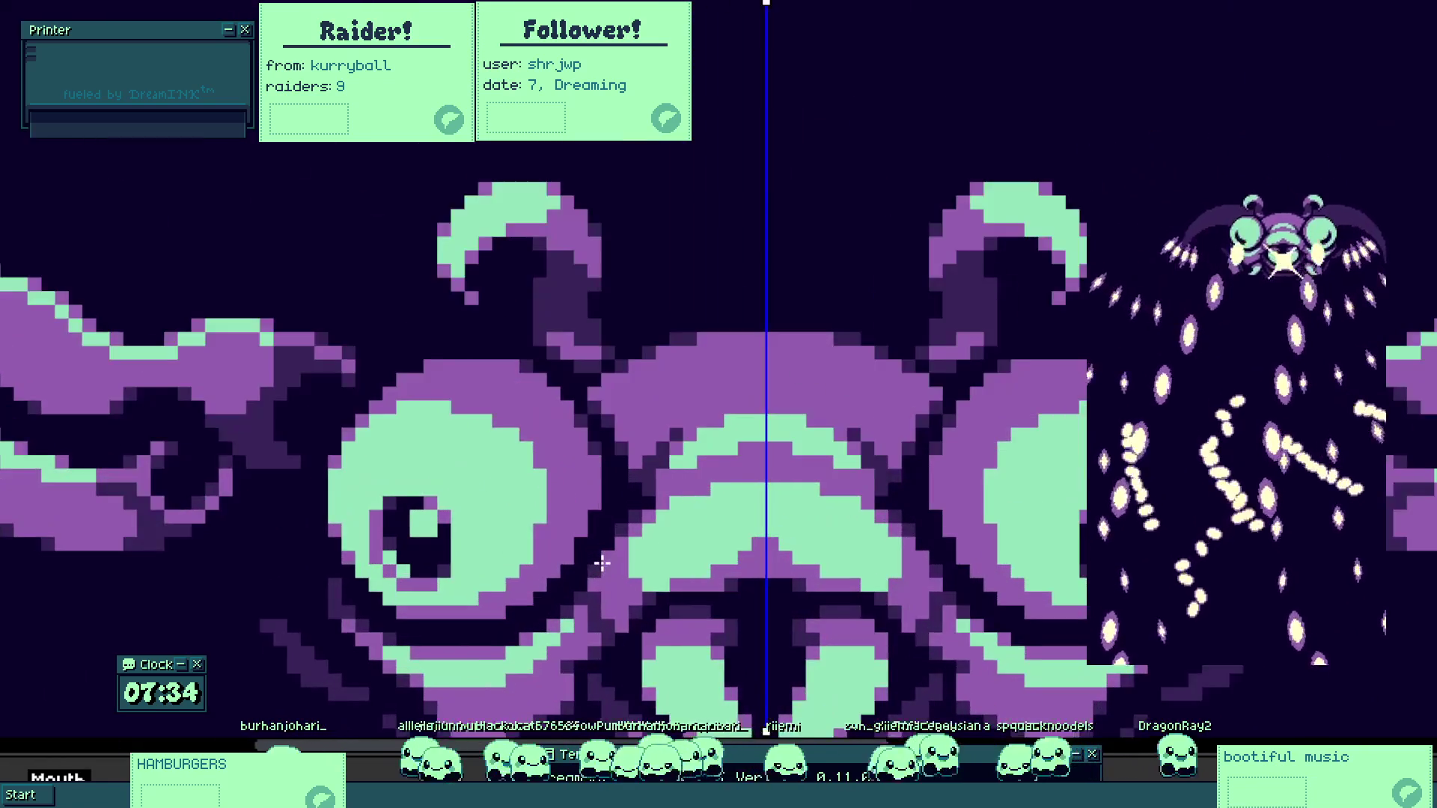
scroll(553, 547, up, 2)
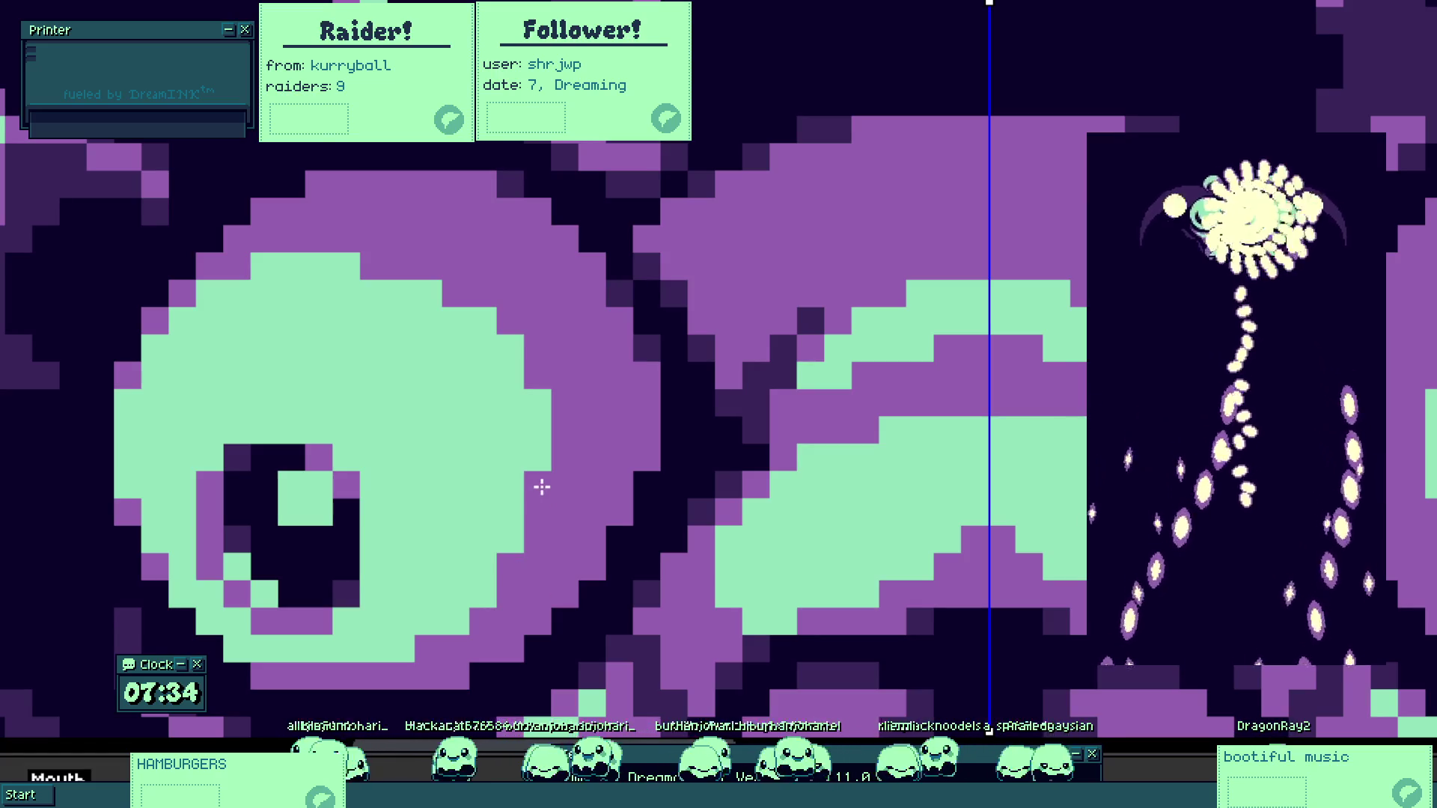
mouse_move(481, 599)
mouse_down()
mouse_move(449, 625)
mouse_move(459, 632)
mouse_move(543, 496)
mouse_move(549, 369)
mouse_move(532, 388)
mouse_move(481, 313)
mouse_move(347, 263)
mouse_move(417, 292)
mouse_up()
scroll(424, 368, down, 3)
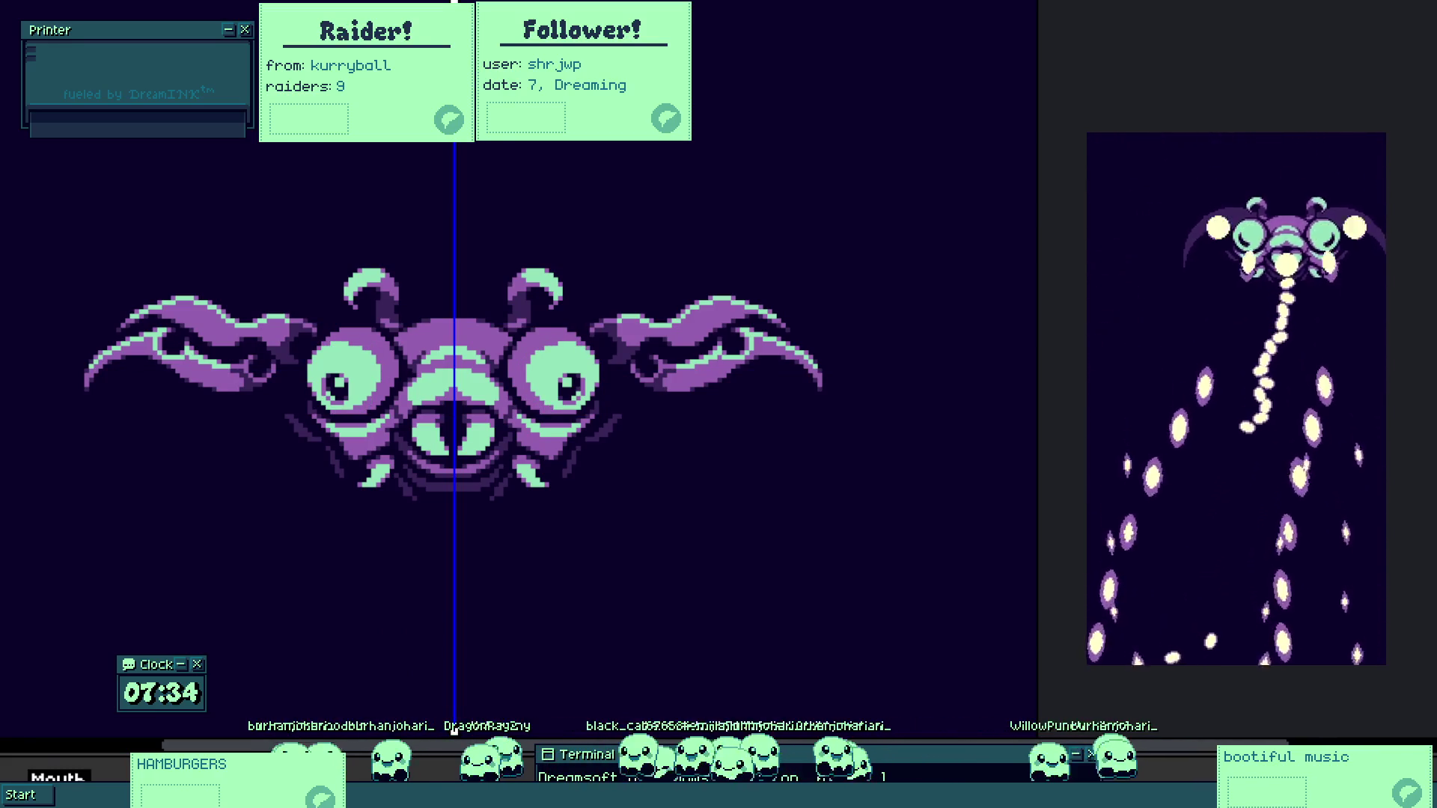
Pencil a diagonal purple staircase along the eye's edge plus two single purple pixels.
scroll(330, 337, up, 2)
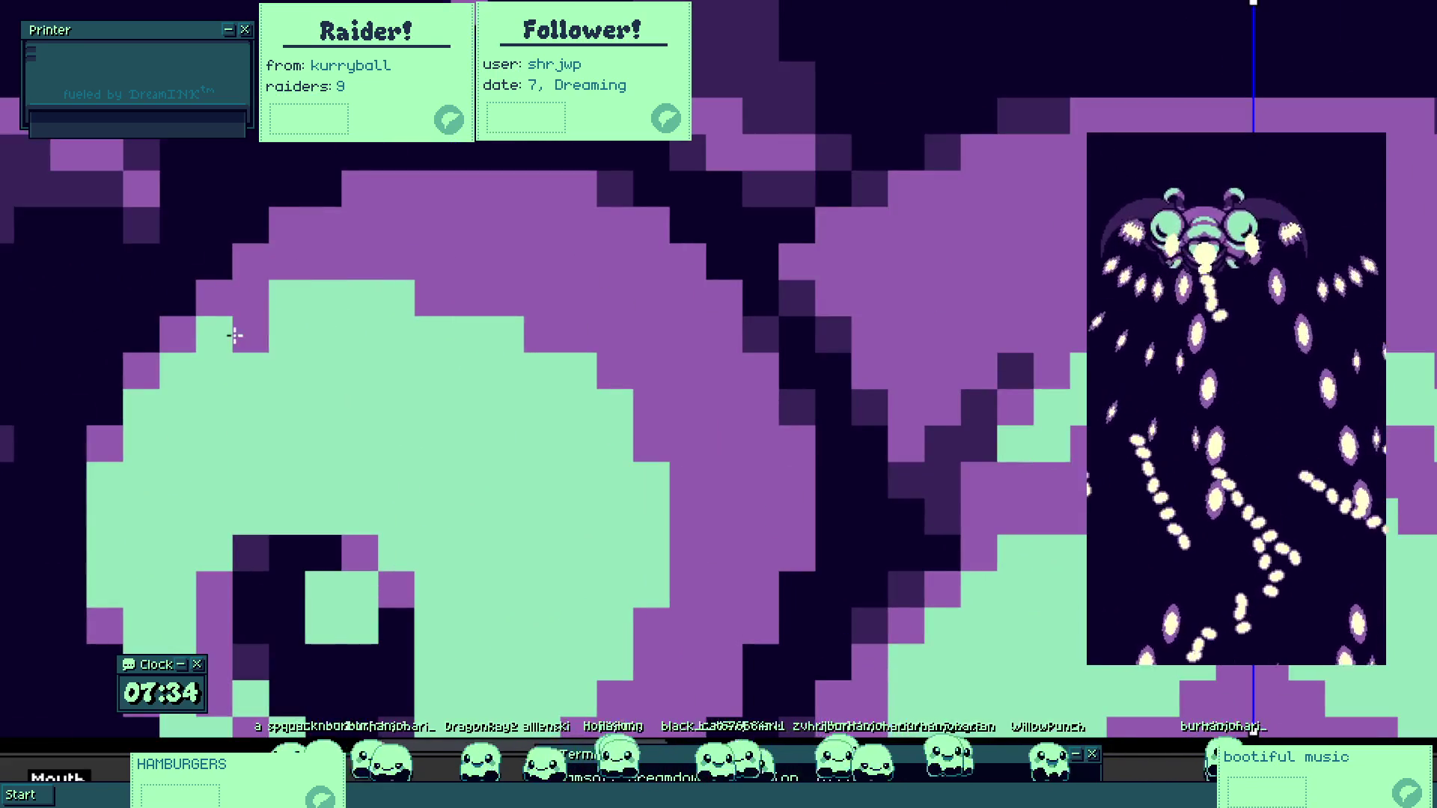
mouse_move(247, 313)
mouse_down()
mouse_move(388, 299)
mouse_move(523, 337)
mouse_move(625, 405)
mouse_up()
click(644, 479)
click(636, 580)
Repaint a run of purple outline pixels back to mint.
drag(635, 581, 680, 397)
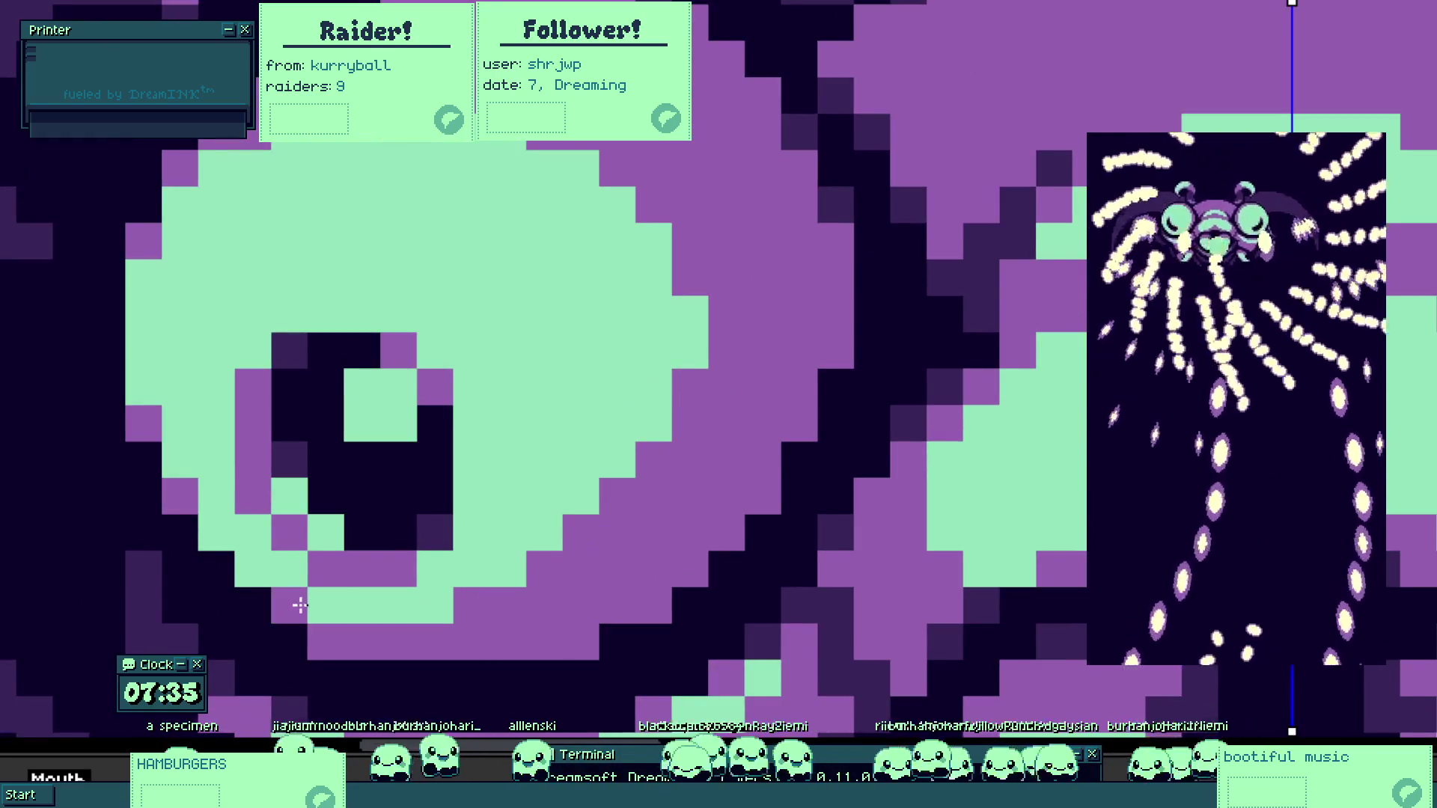
scroll(335, 530, down, 2)
scroll(334, 530, down, 2)
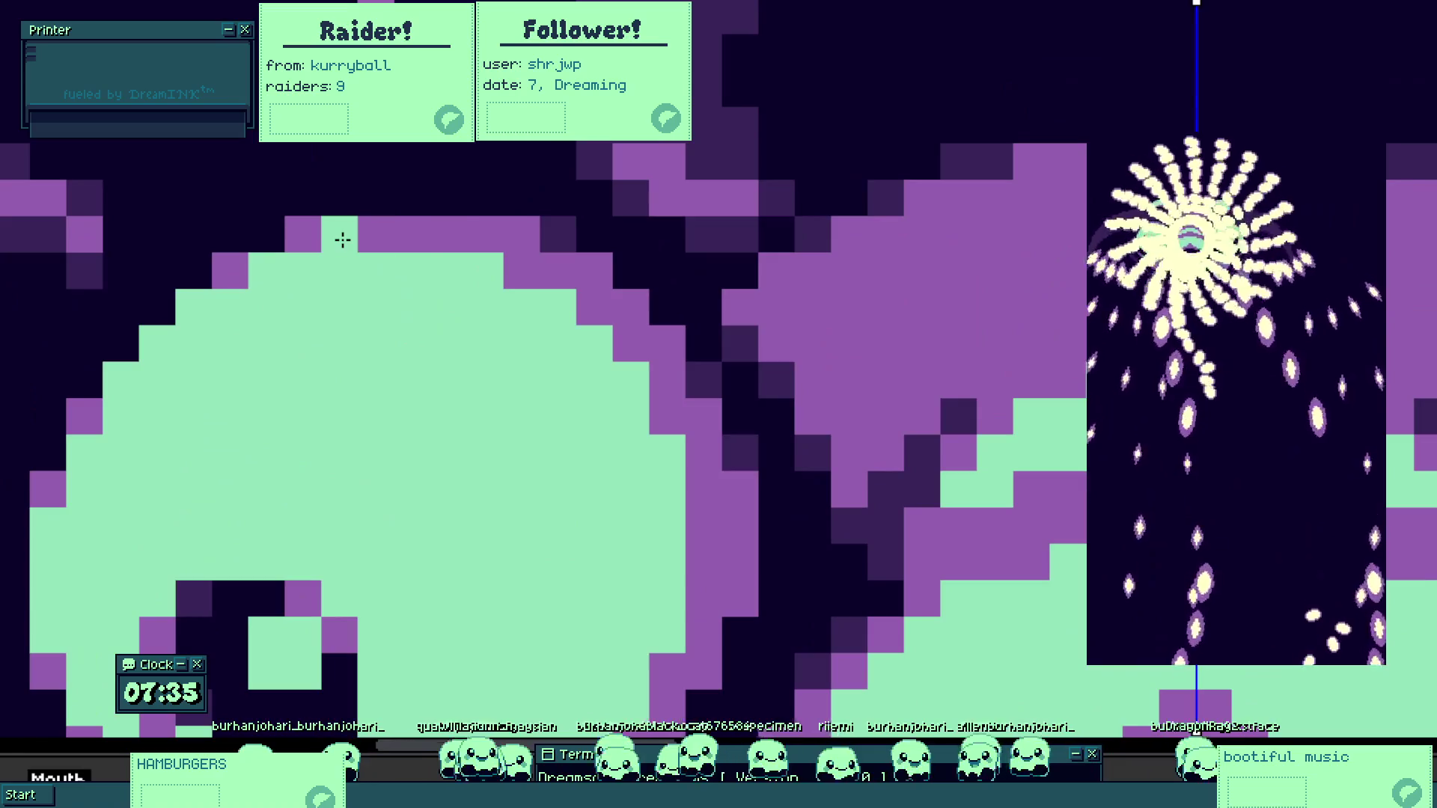
mouse_move(342, 239)
mouse_down()
mouse_move(466, 241)
mouse_move(580, 314)
mouse_up()
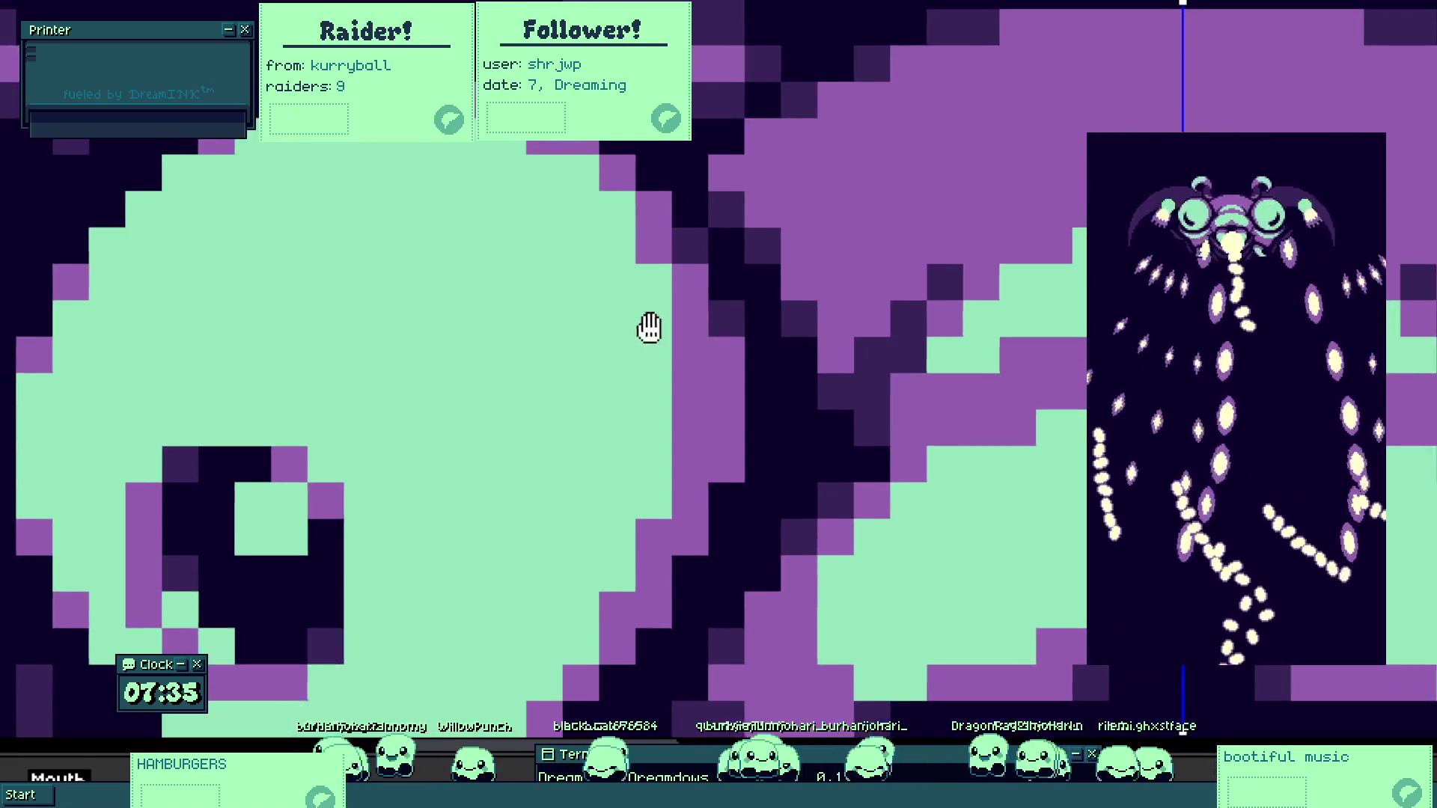
Pencil mint over the column of purple pixels beside the eye to fill the gaps.
drag(677, 344, 701, 453)
drag(706, 346, 658, 453)
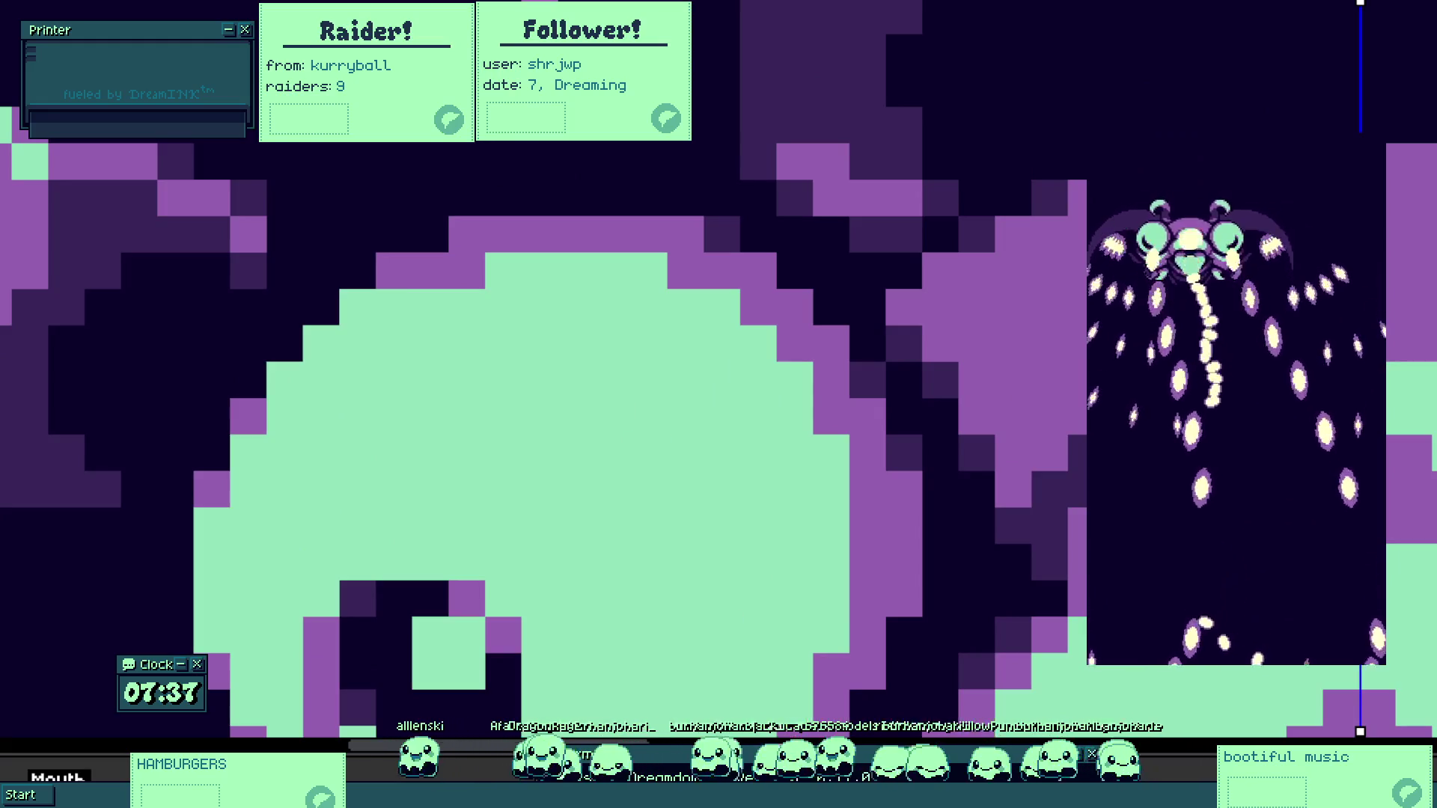
Repaint the purple pixels along and below the eye's edge mint, extending the eye downward.
mouse_move(537, 307)
mouse_down()
mouse_move(538, 271)
mouse_move(444, 307)
mouse_up()
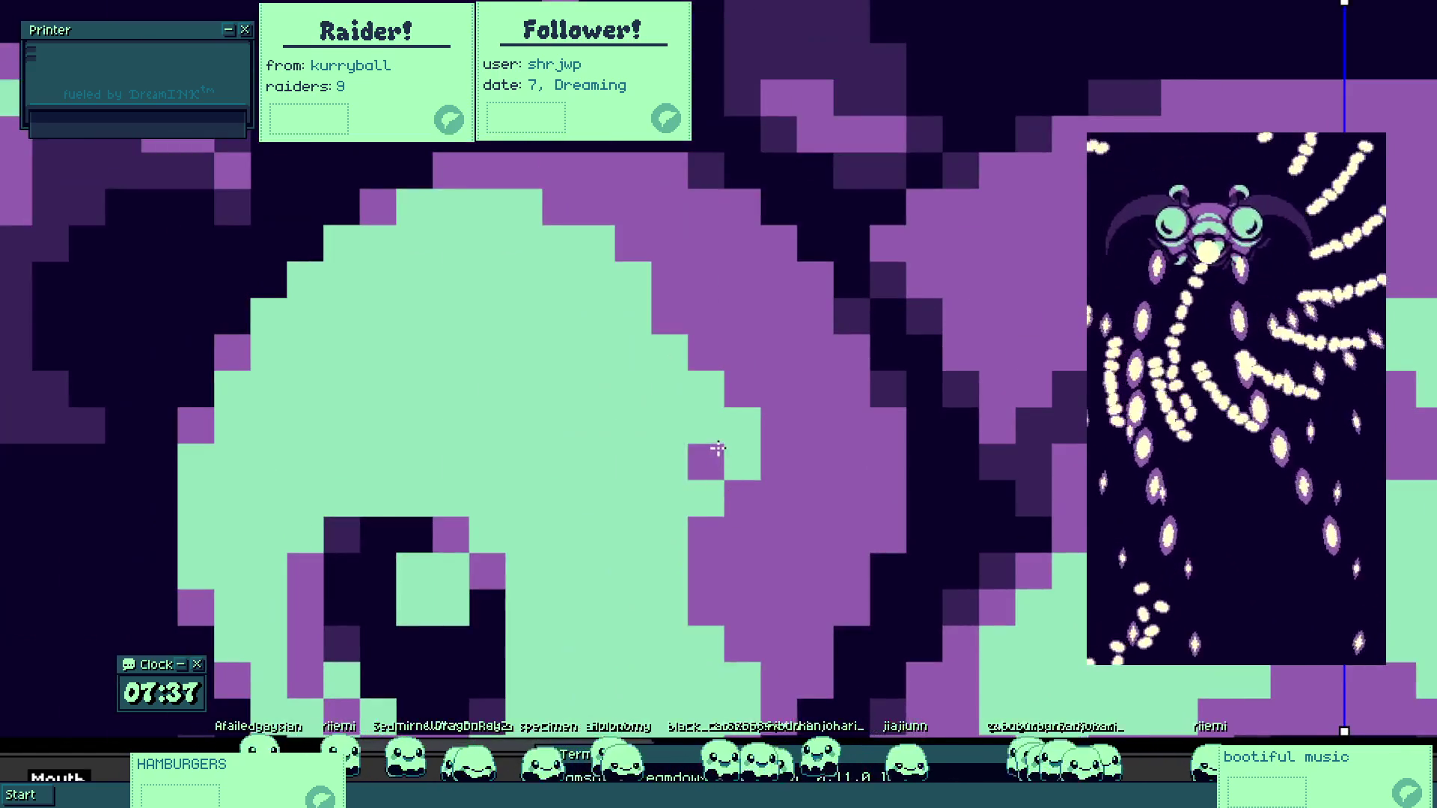
click(718, 448)
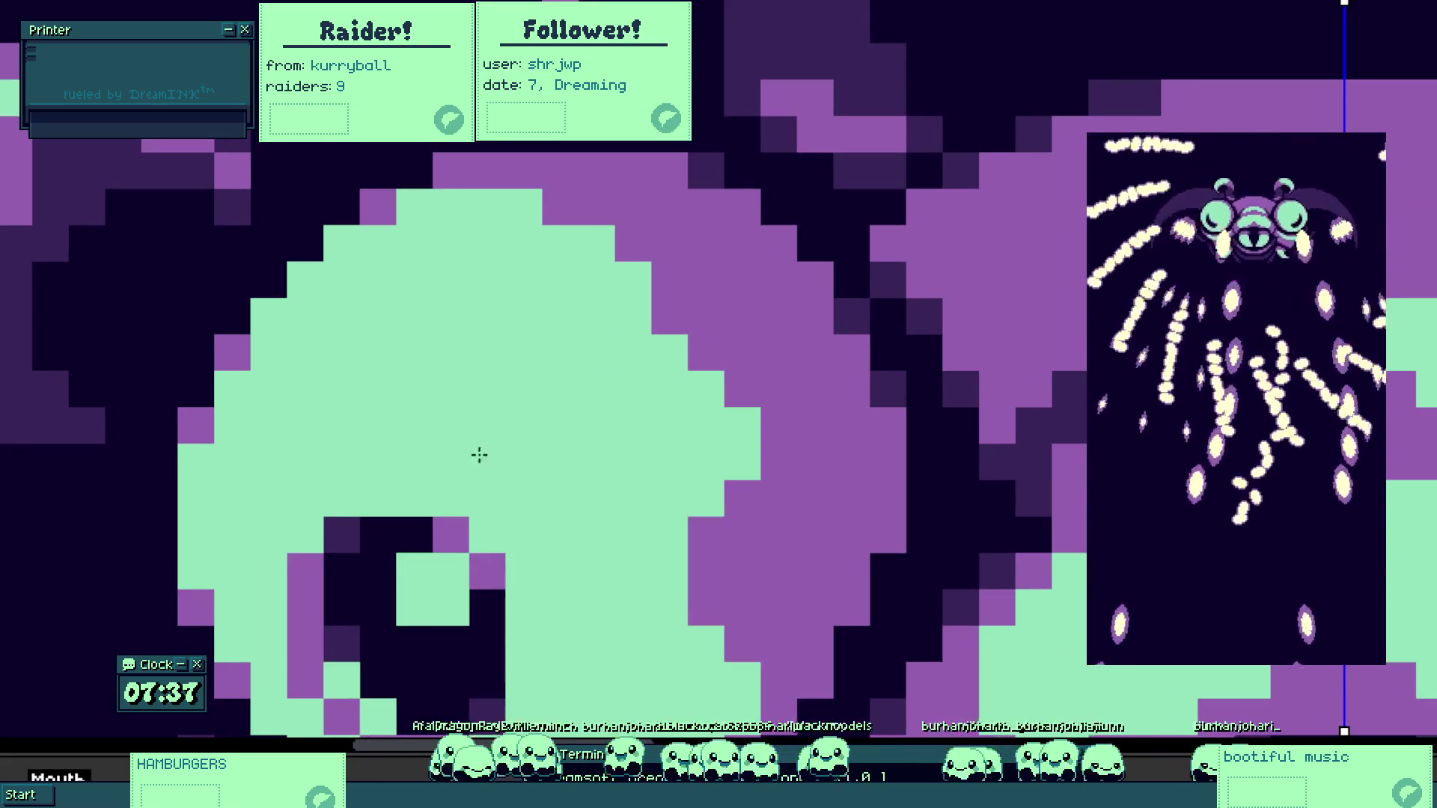
mouse_move(631, 239)
mouse_down()
mouse_move(684, 299)
mouse_move(711, 369)
mouse_move(738, 347)
mouse_up()
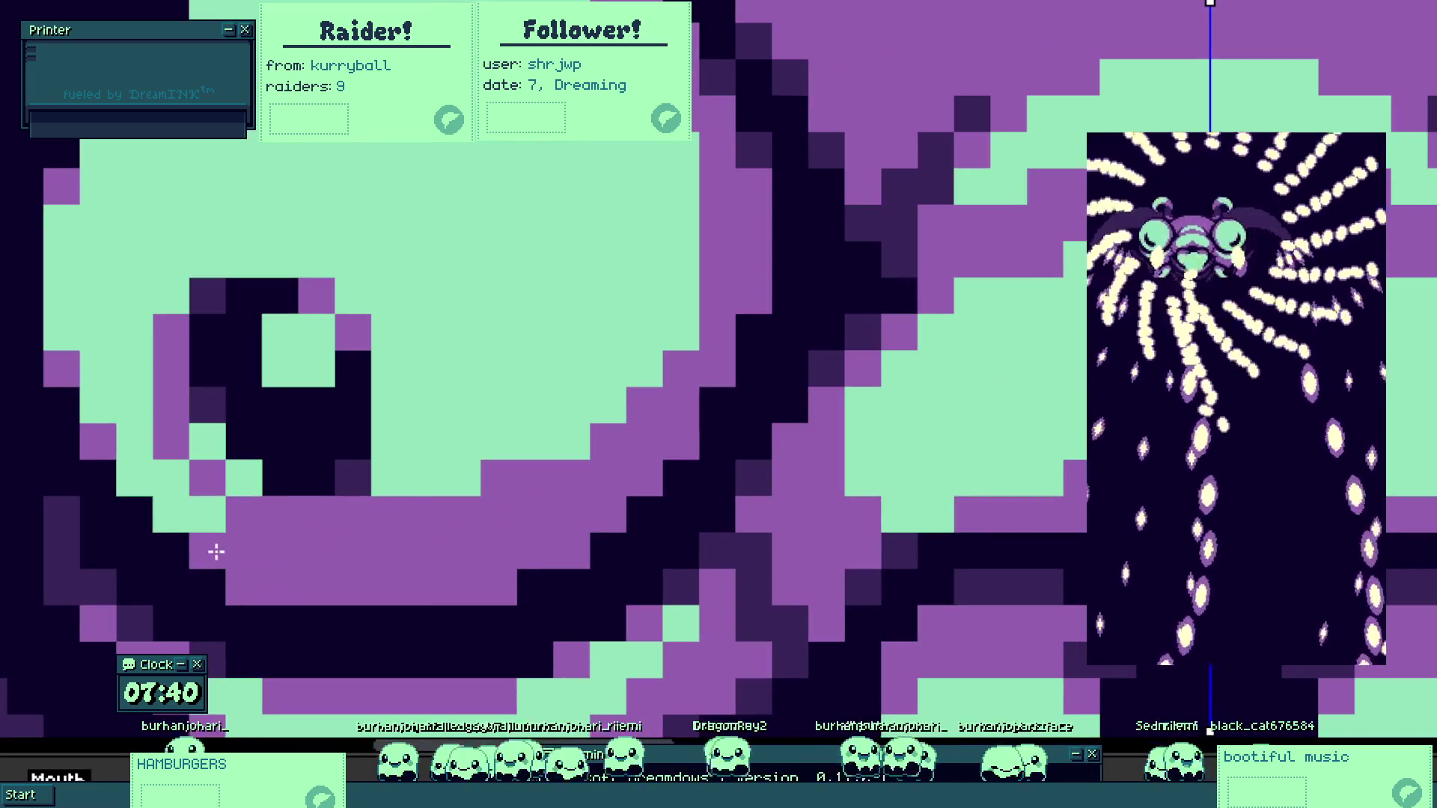
mouse_move(459, 449)
mouse_down()
mouse_move(452, 503)
mouse_move(562, 482)
mouse_move(528, 517)
mouse_move(641, 397)
mouse_move(609, 442)
mouse_up()
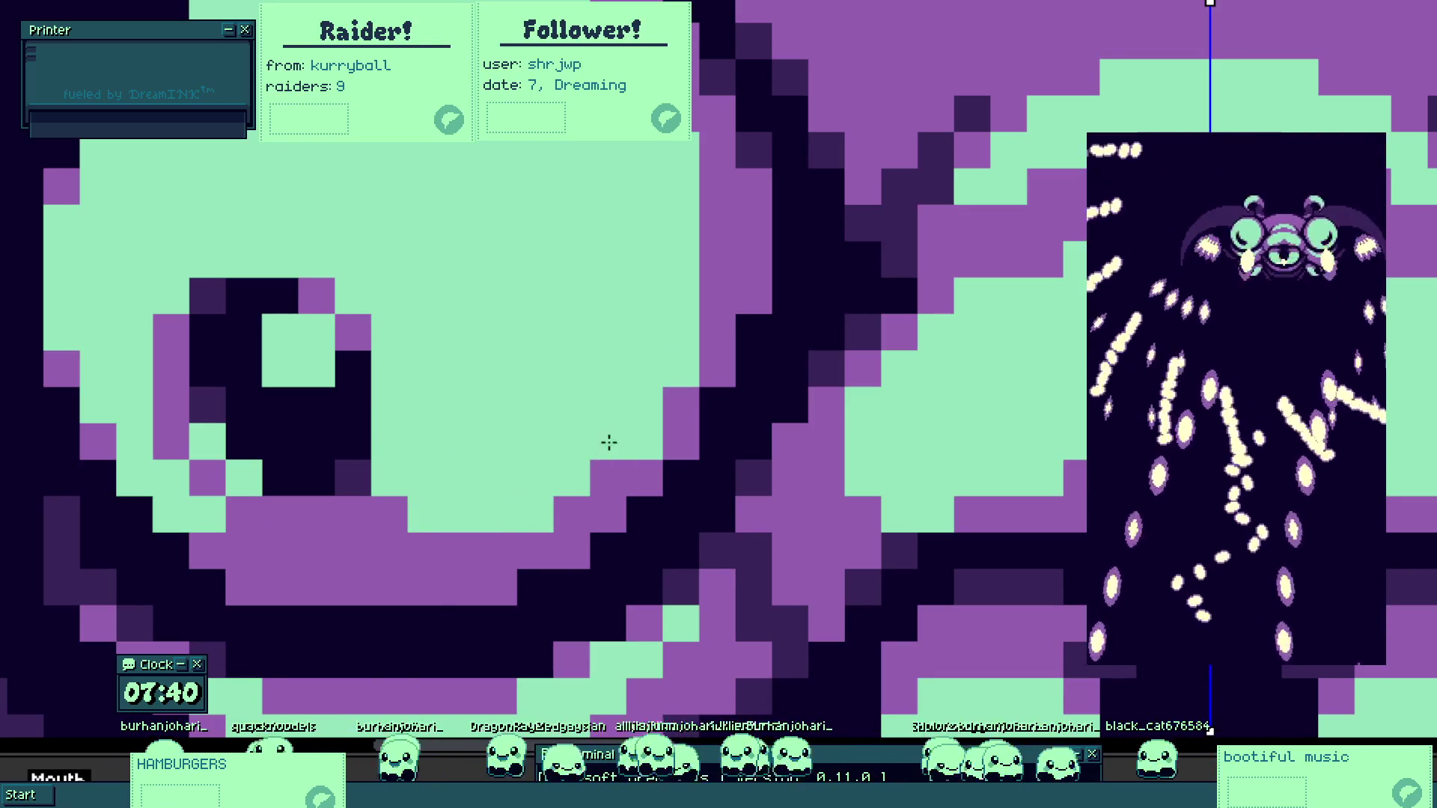